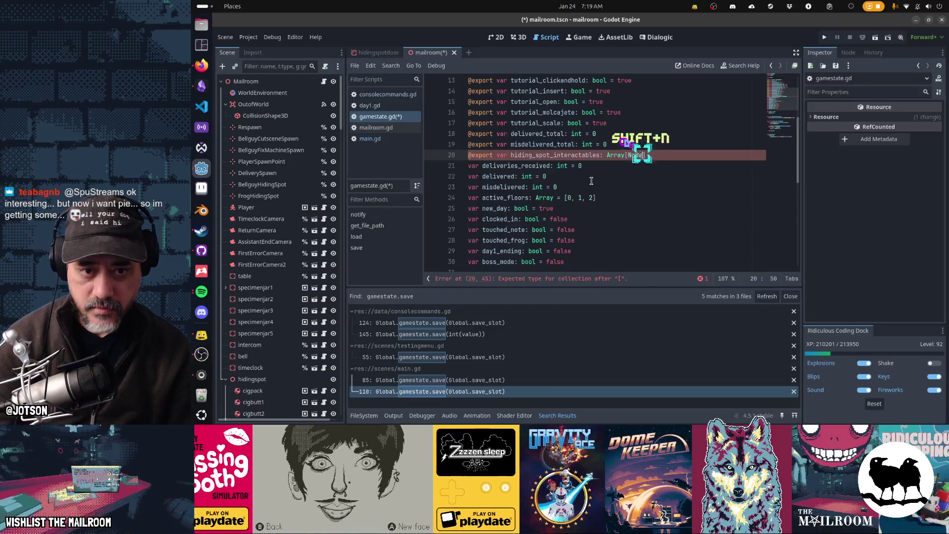
- Complete the hiding_spot_interactables export as Array[Node3D] and add a new line below it
text(ode3D)
key(Return)
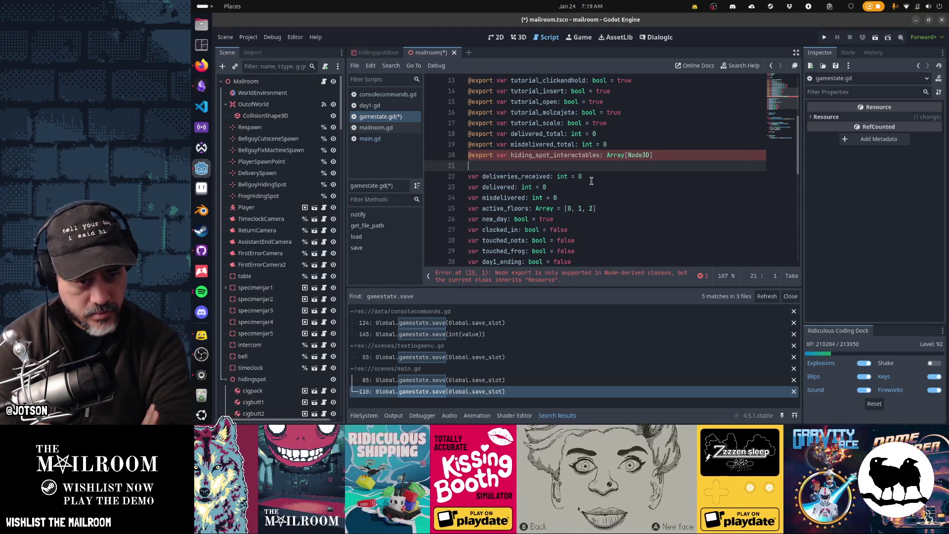
key(ctrl+End)
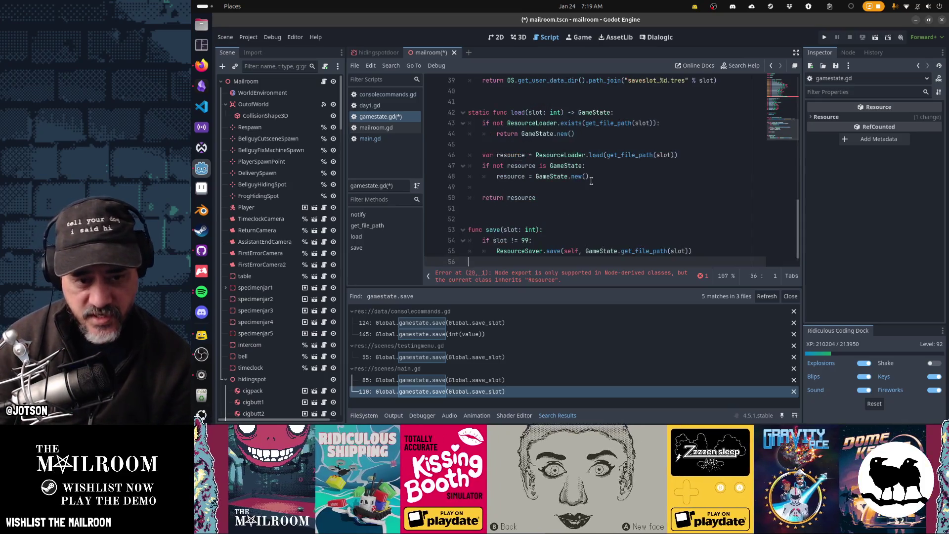
key(Up)
key(Home)
key(ctrl+shift+Right)
key(ctrl+shift+Right)
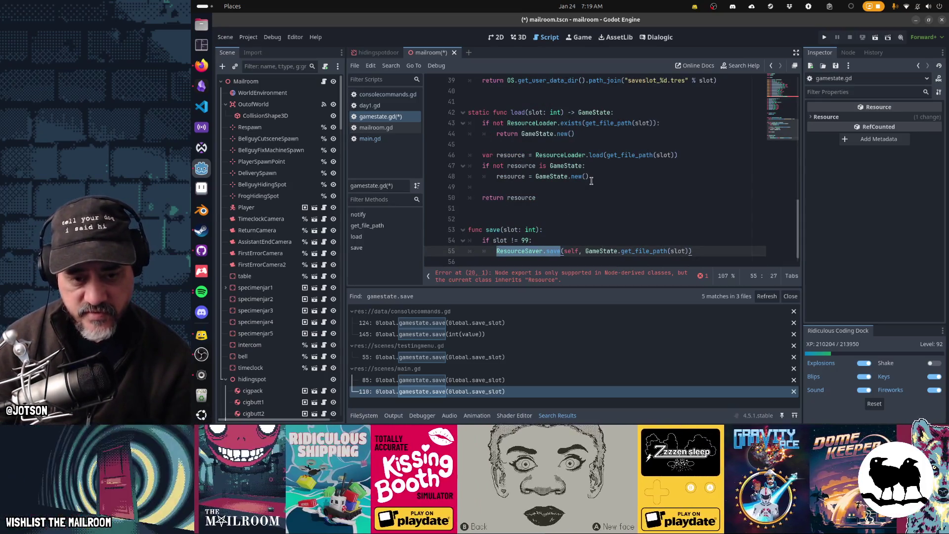
key(ctrl+Home)
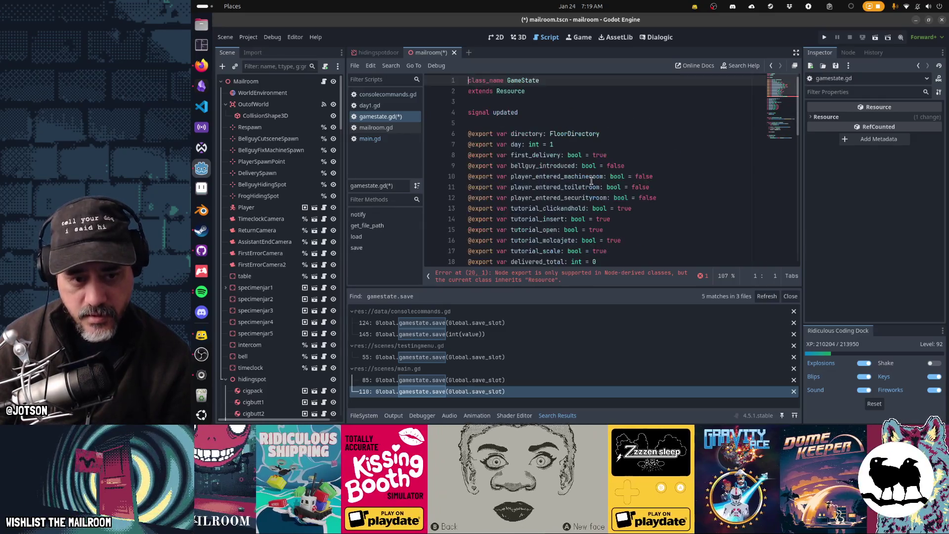
key(Down)
key(Down)
key(Down)
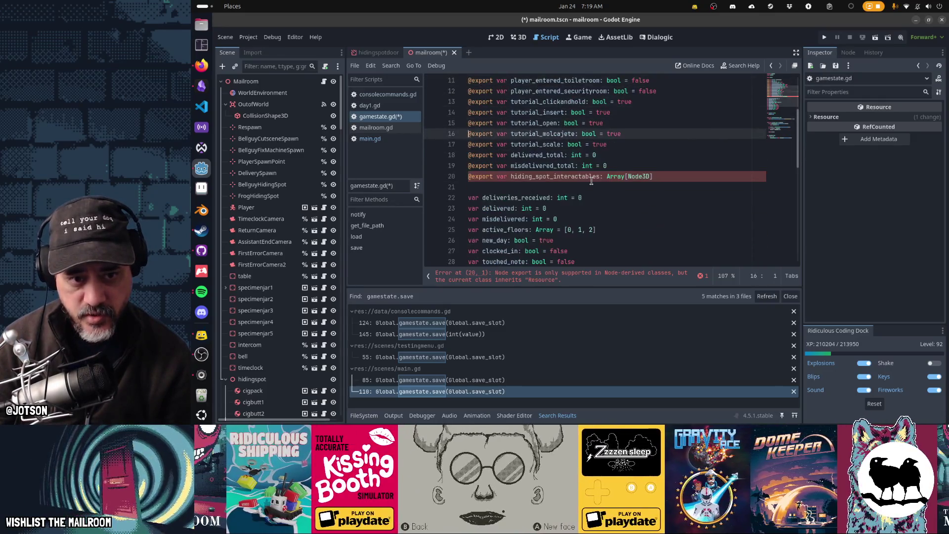
key(Down)
key(Down)
key(Down)
key(shift+End)
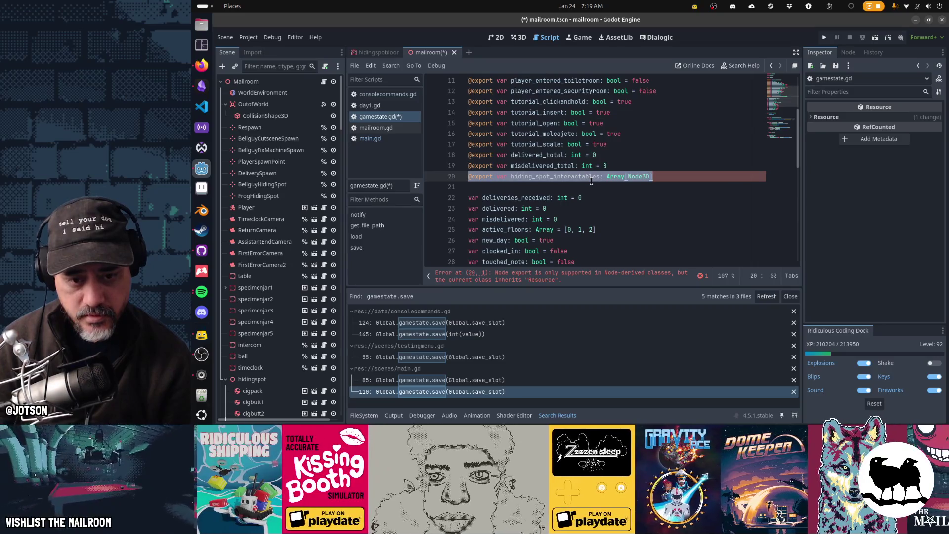
key(ctrl+Home)
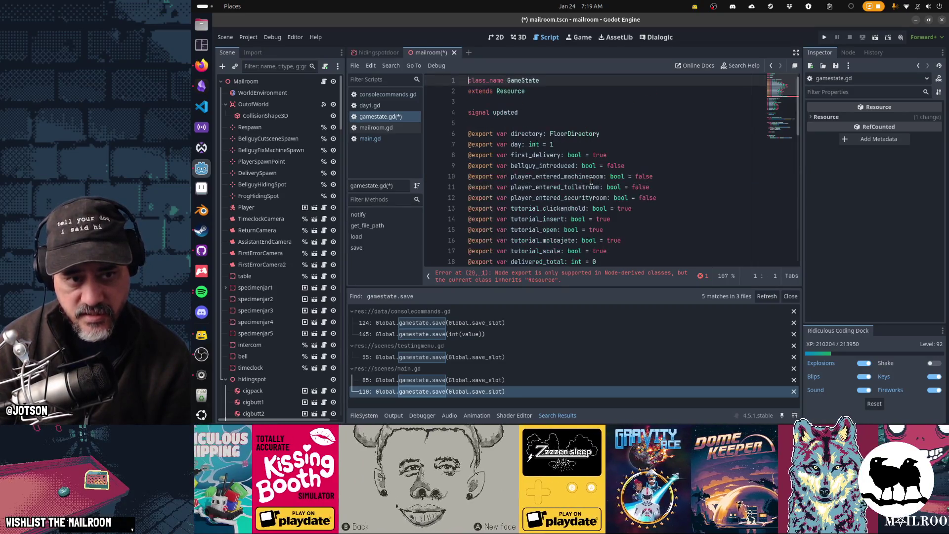
key(shift+End)
key(shift+Down)
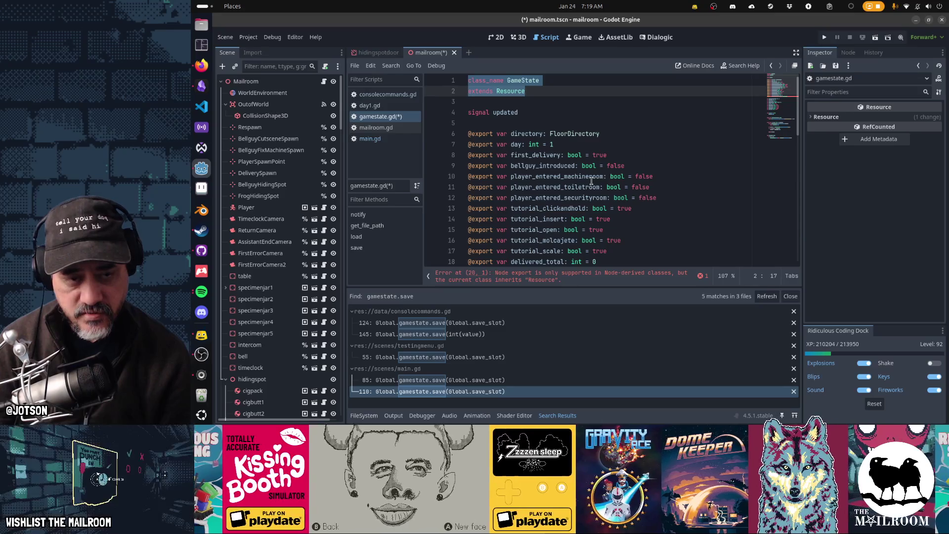
key(Down)
key(Down)
key(Down)
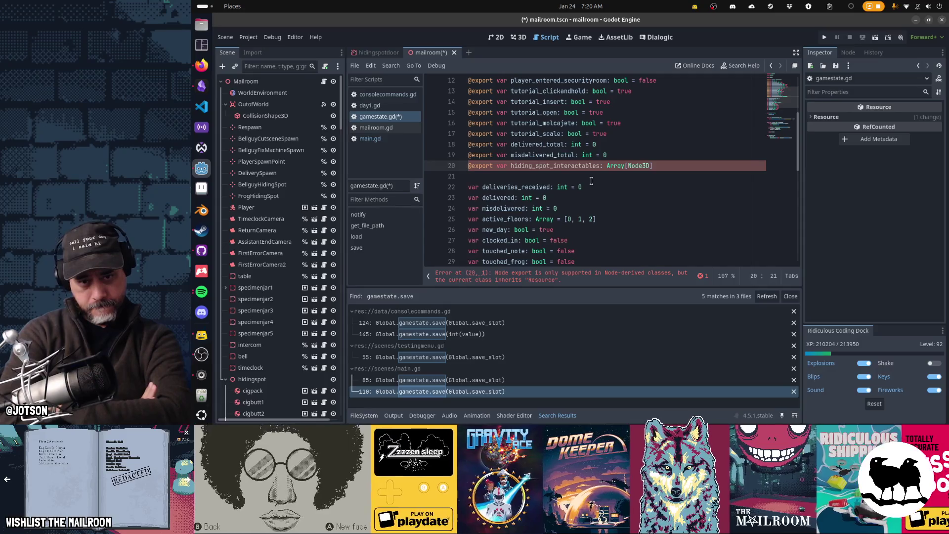
key(Up)
key(Up)
key(Up)
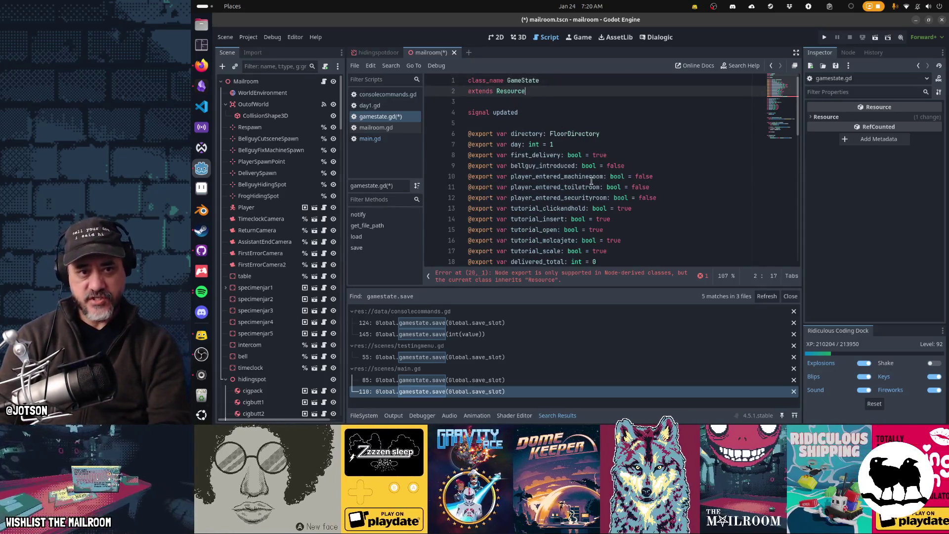
key(ctrl+BackSpace)
text(Node3)
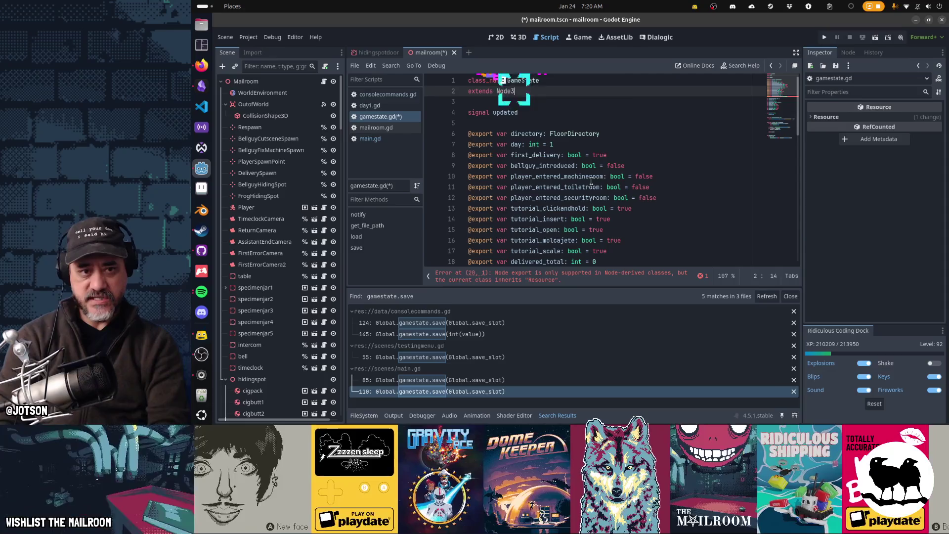
key(BackSpace)
key(Escape)
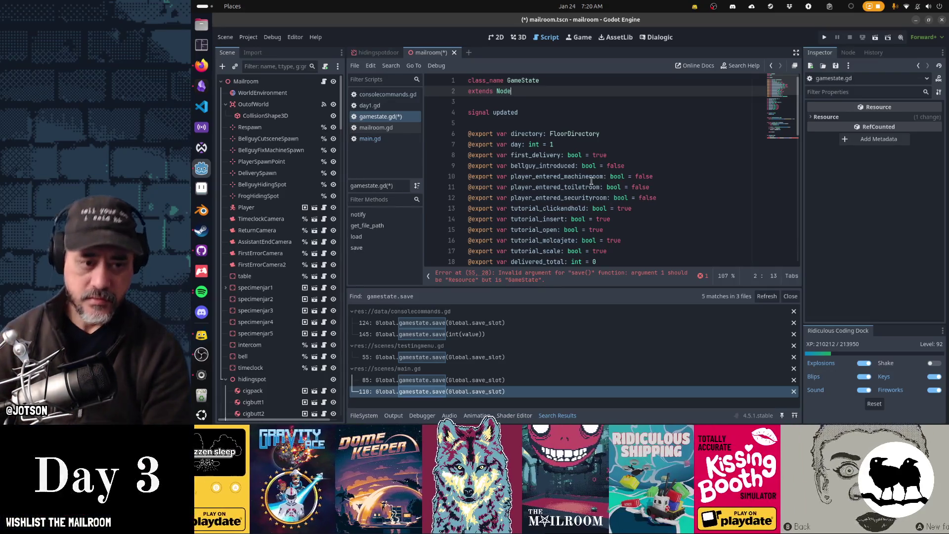
click(616, 280)
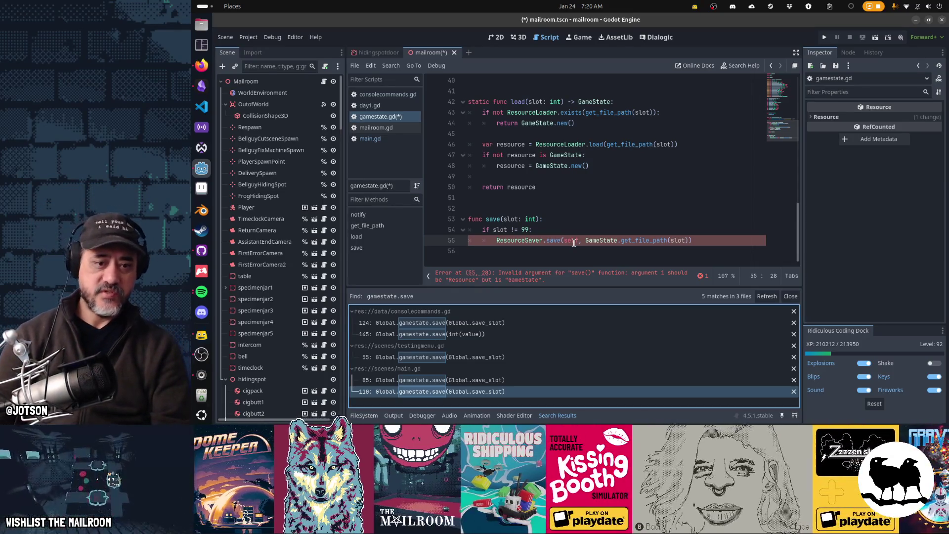
click(573, 243)
key(ctrl+Home)
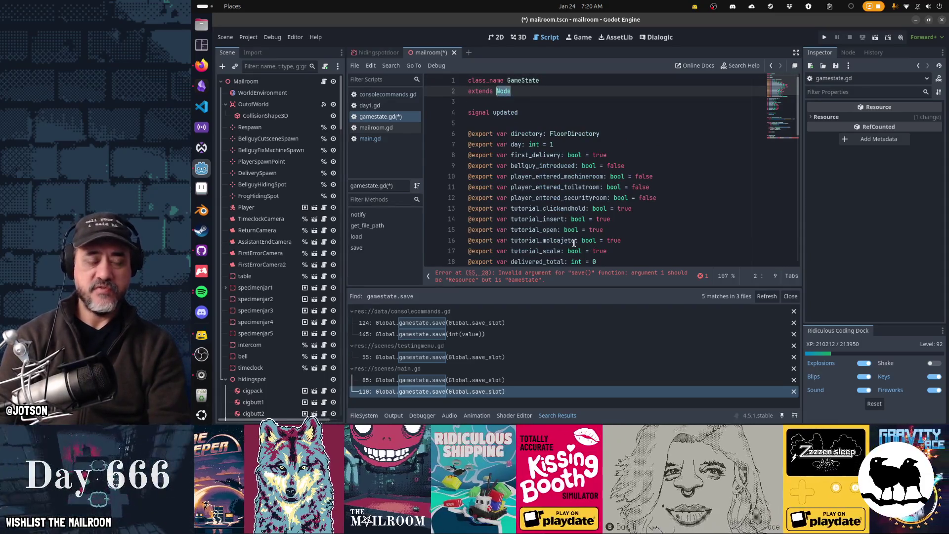
text(Resource)
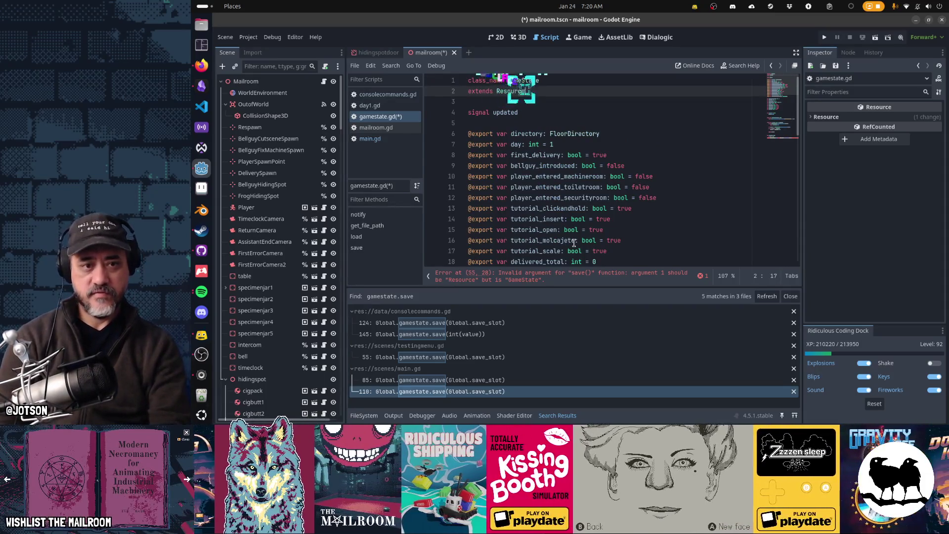
key(Down)
key(Down)
key(Down)
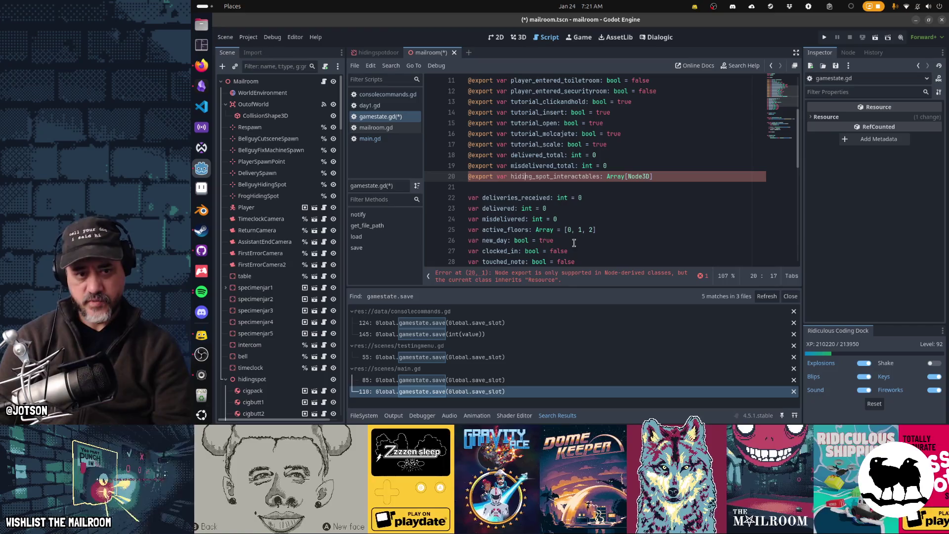
- Replace Node3D with Dictionary so line 20 declares an exported Array[Dictionary]
key(Left)
key(ctrl+shift+Left)
key(BackSpace)
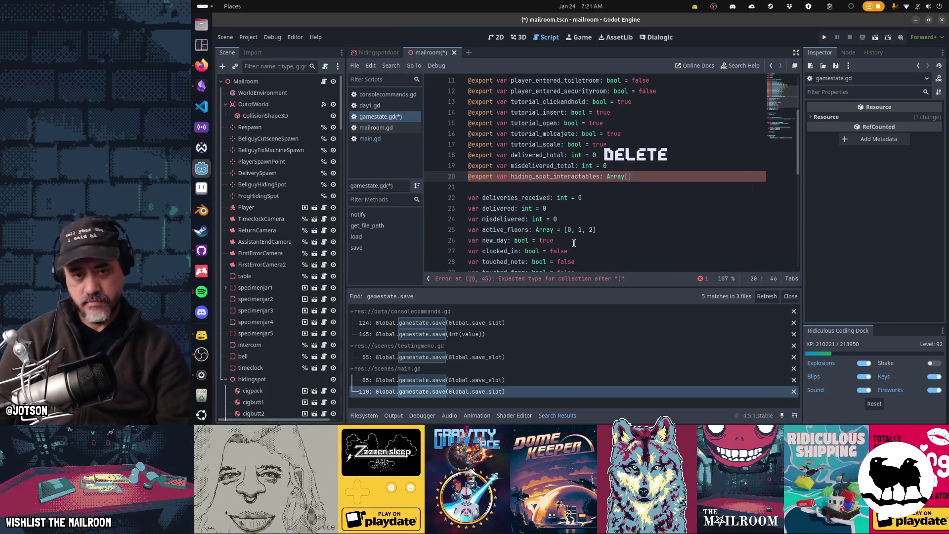
key(Delete)
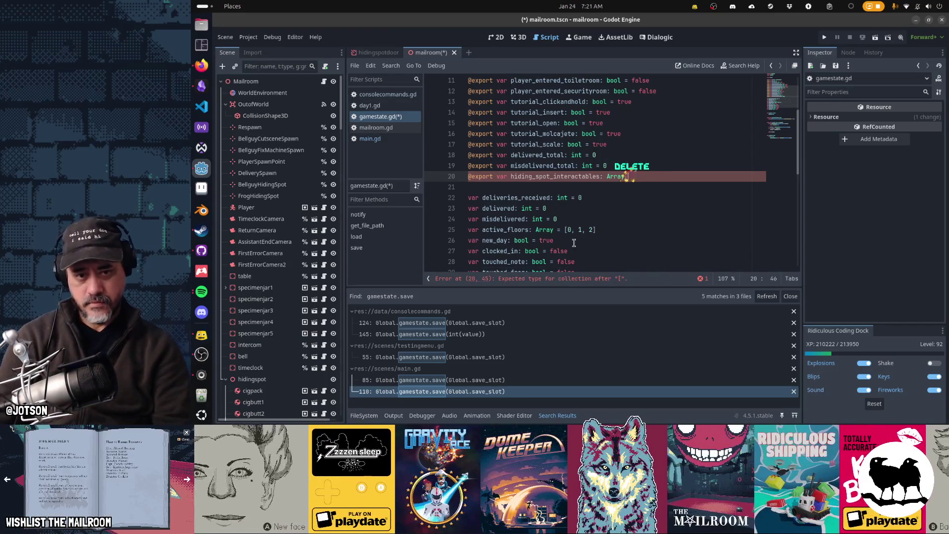
key(BackSpace)
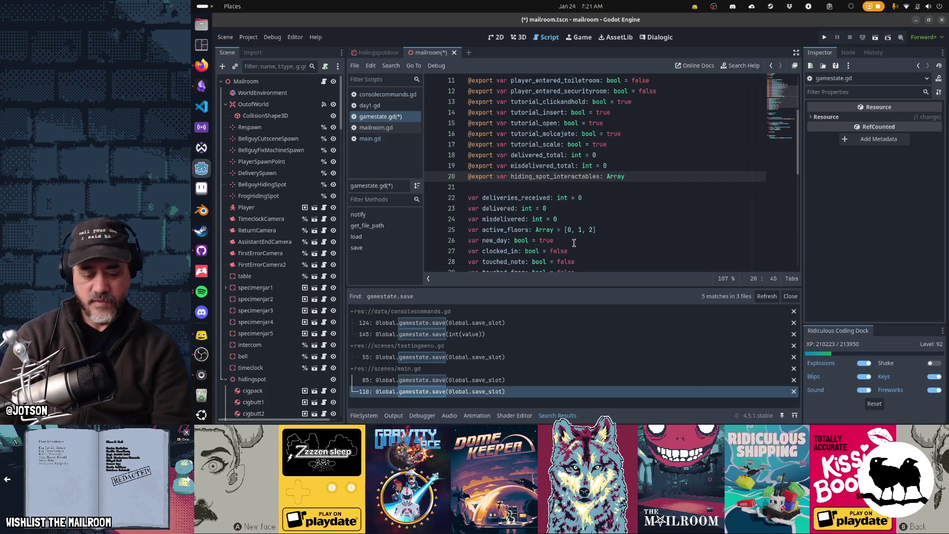
text([Dictionar)
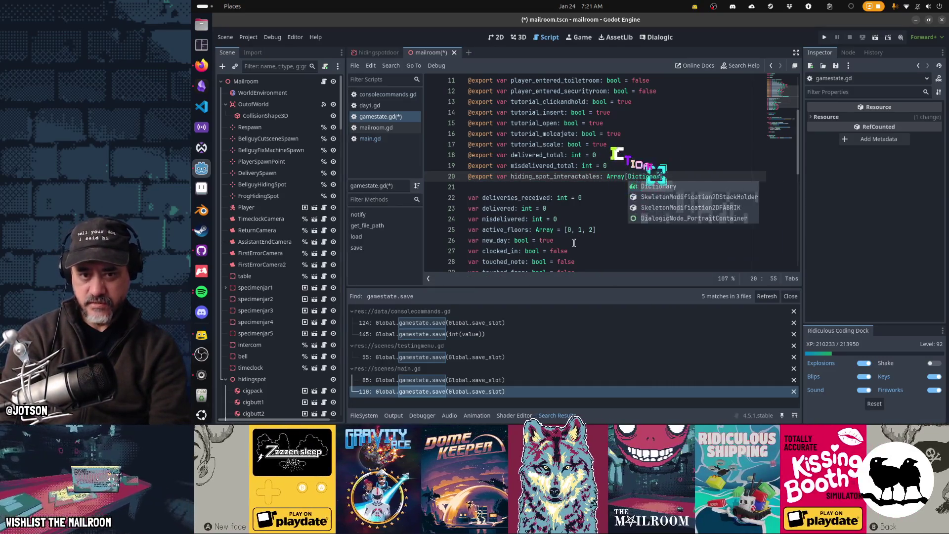
key(Tab)
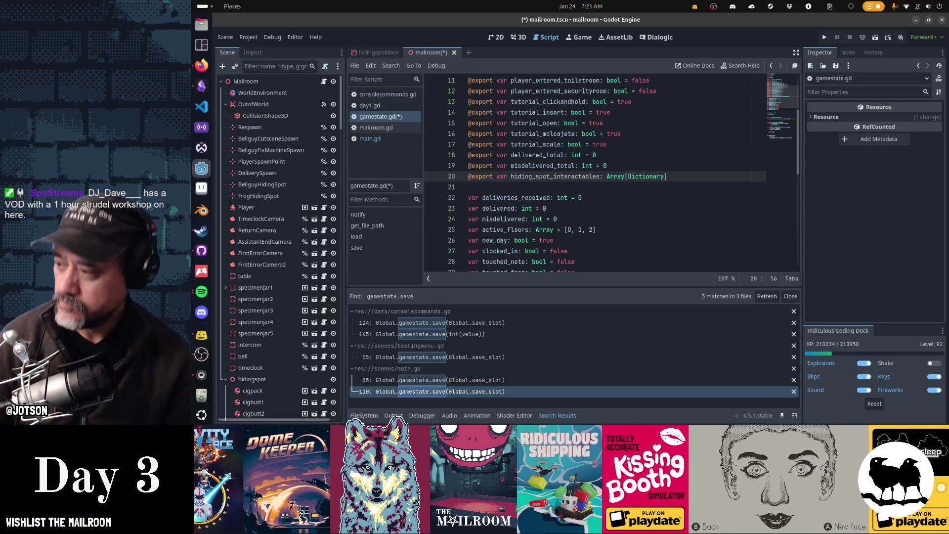
click(201, 355)
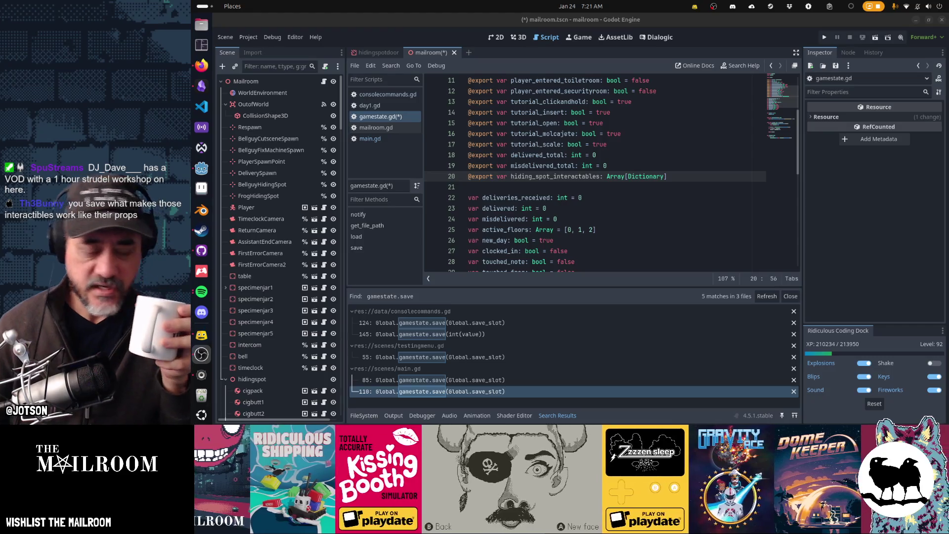
click(679, 179)
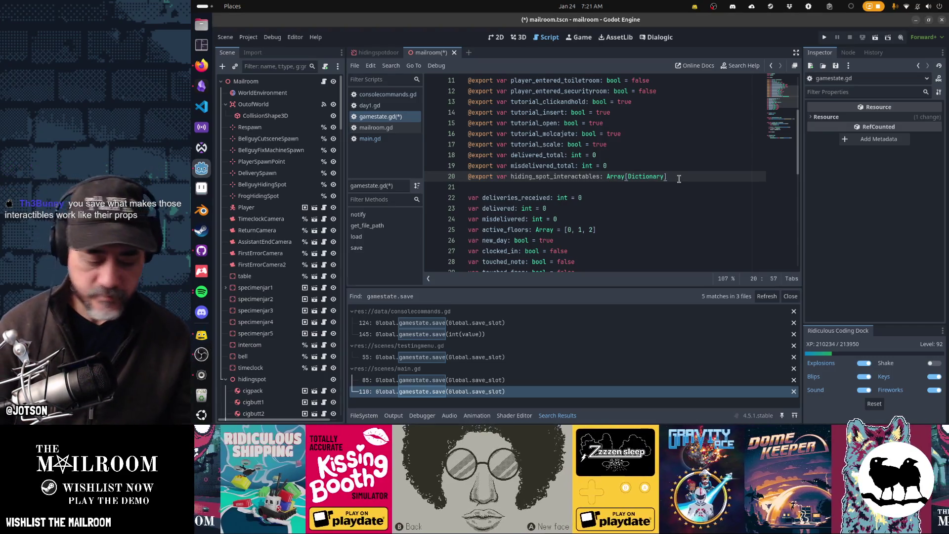
- Add a blank line after line 20, then try Transform3D and String as the array element type
key(Return)
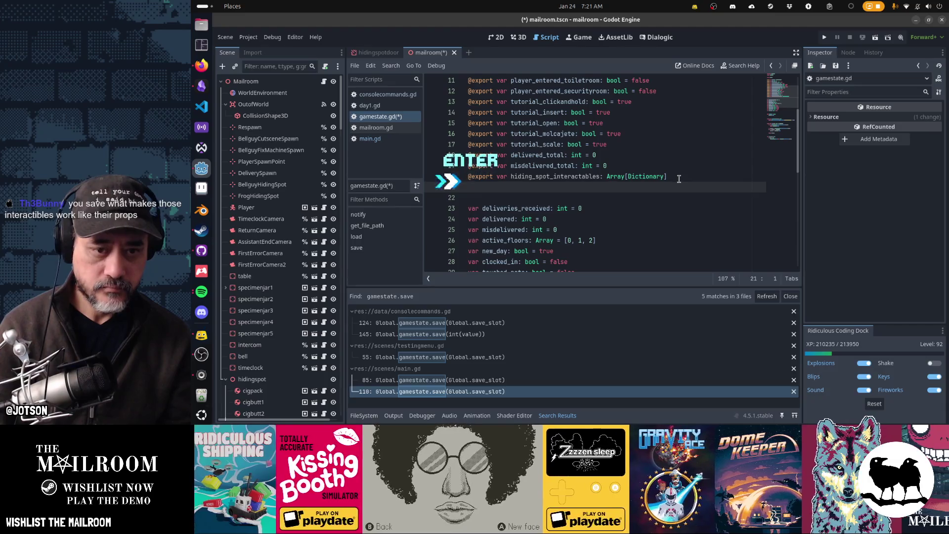
key(Up)
key(Left)
key(ctrl+shift+Left)
text(Transform3D)
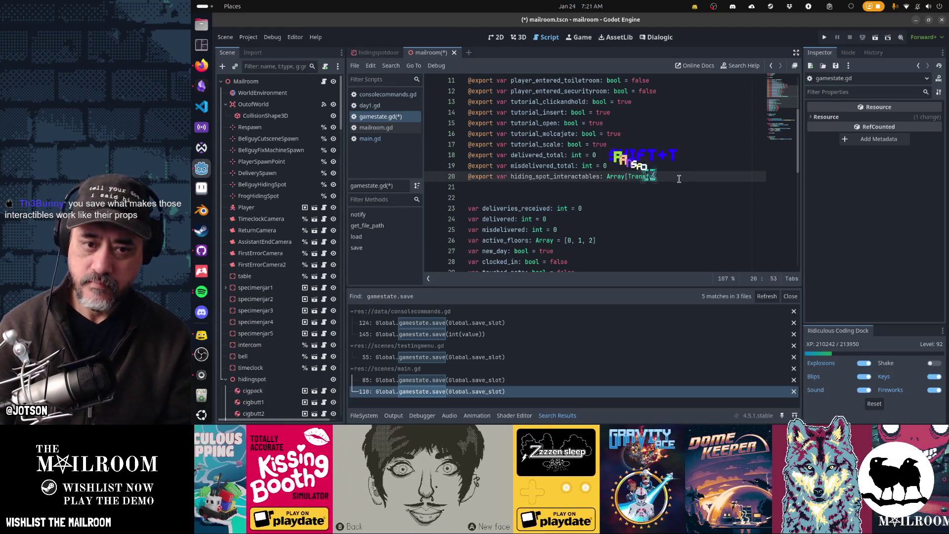
click(679, 179)
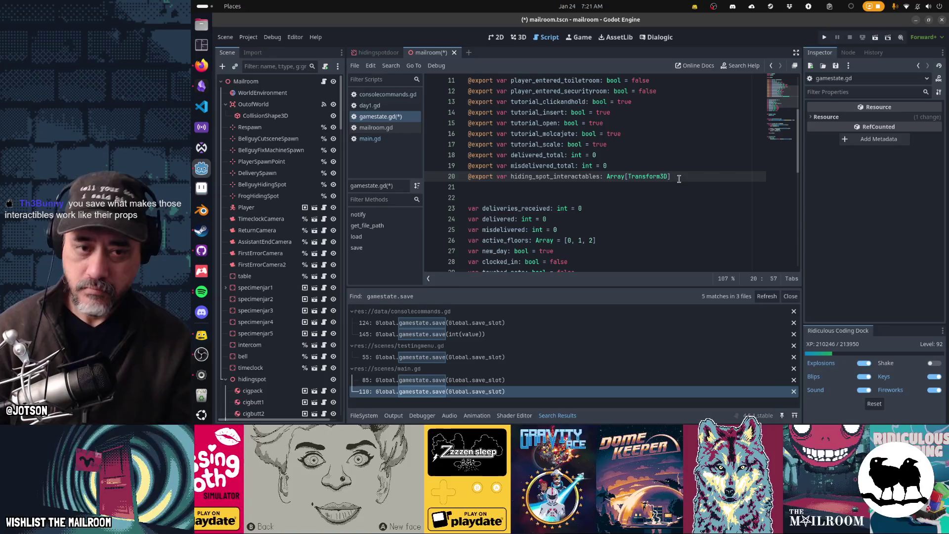
key(ctrl+shift+Left)
text(String)
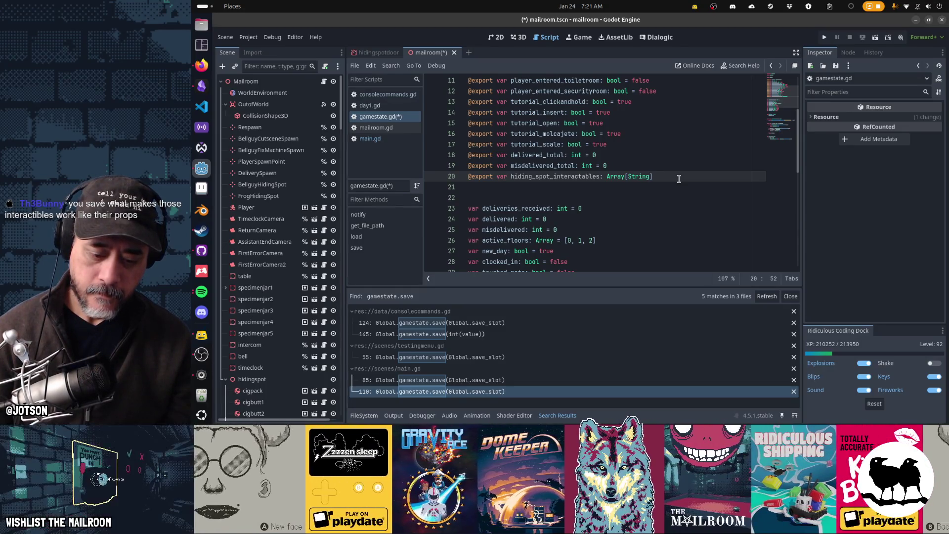
- Try float, then settle on Array[Dictionary] and start a new line below it
key(ctrl+shift+Left)
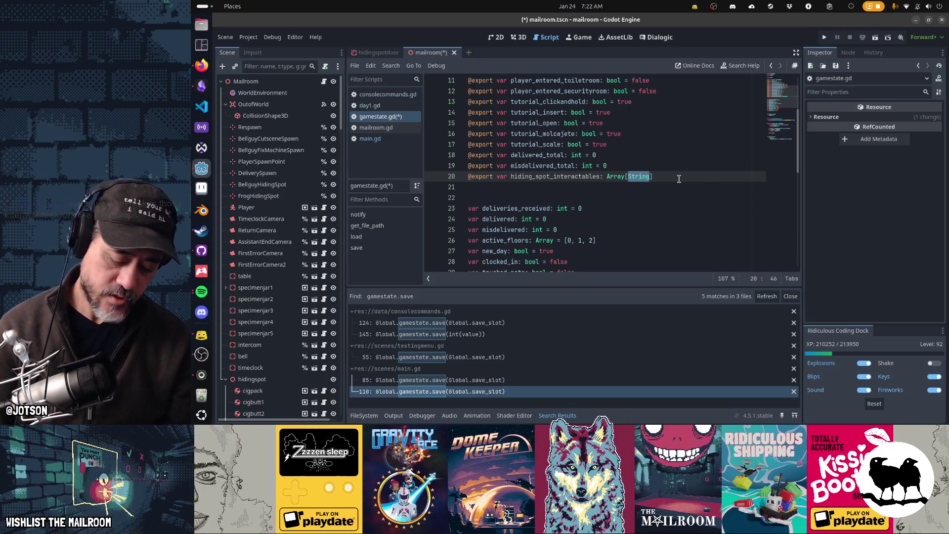
text(Integer)
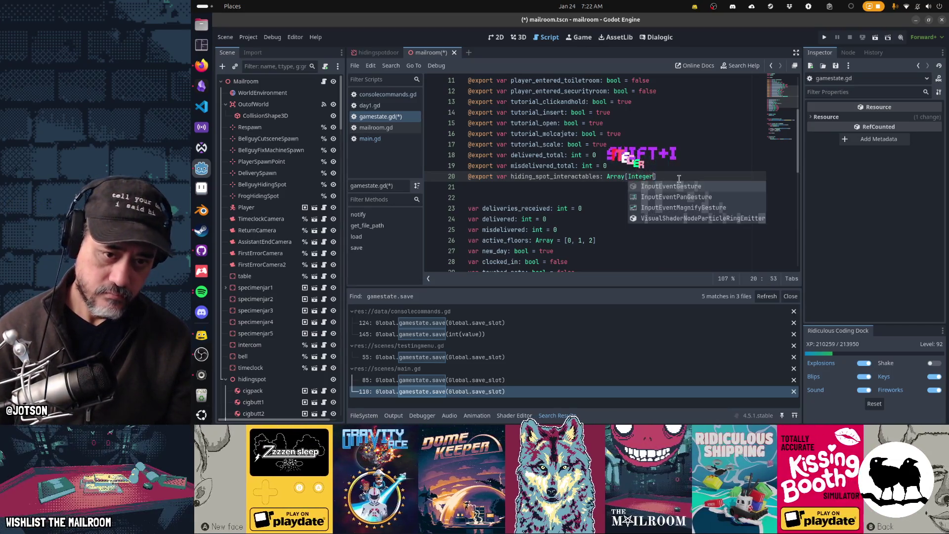
text(Float)
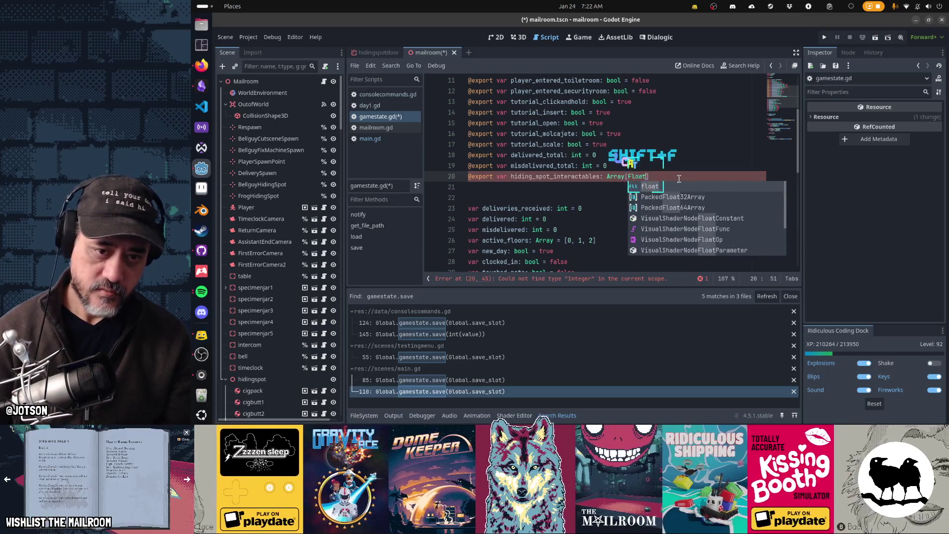
key(ctrl+shift+Left)
text(float)
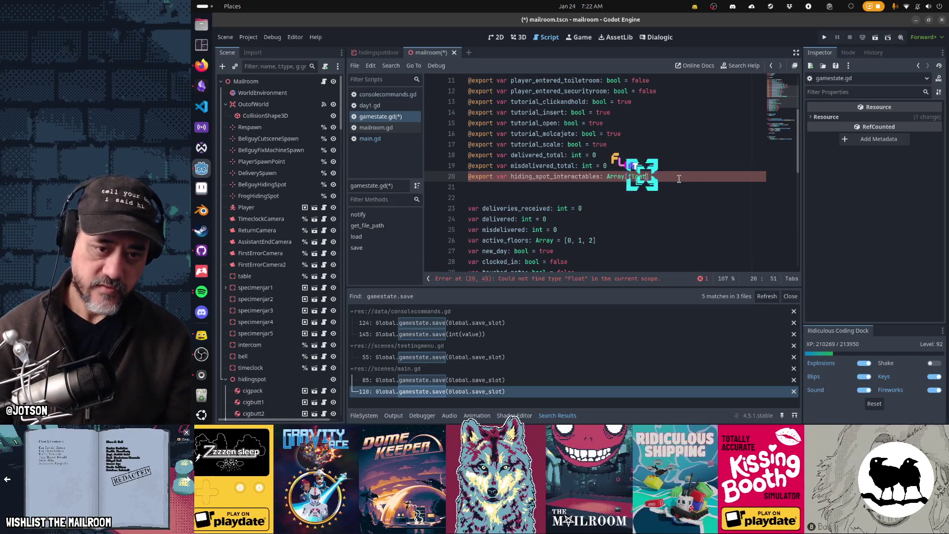
key(ctrl+shift+Left)
key(BackSpace)
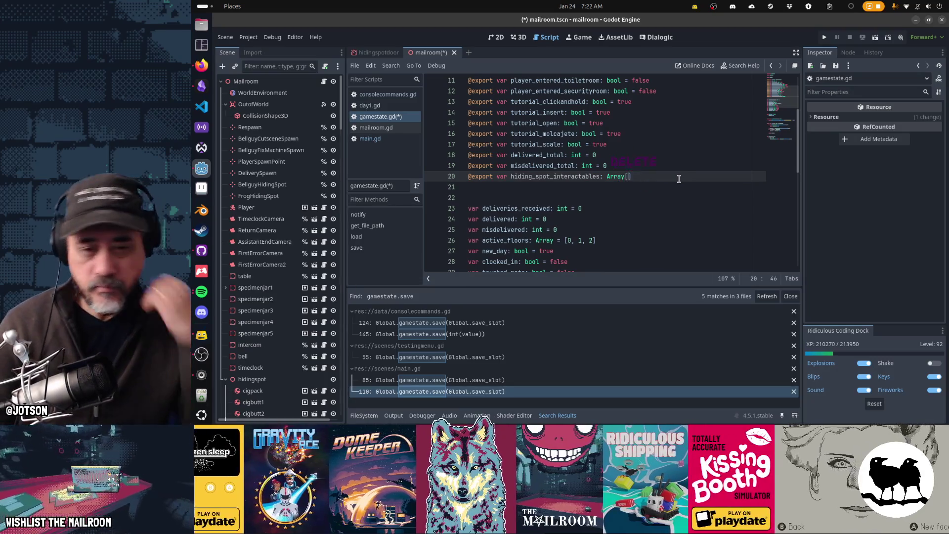
text(Dictionary)
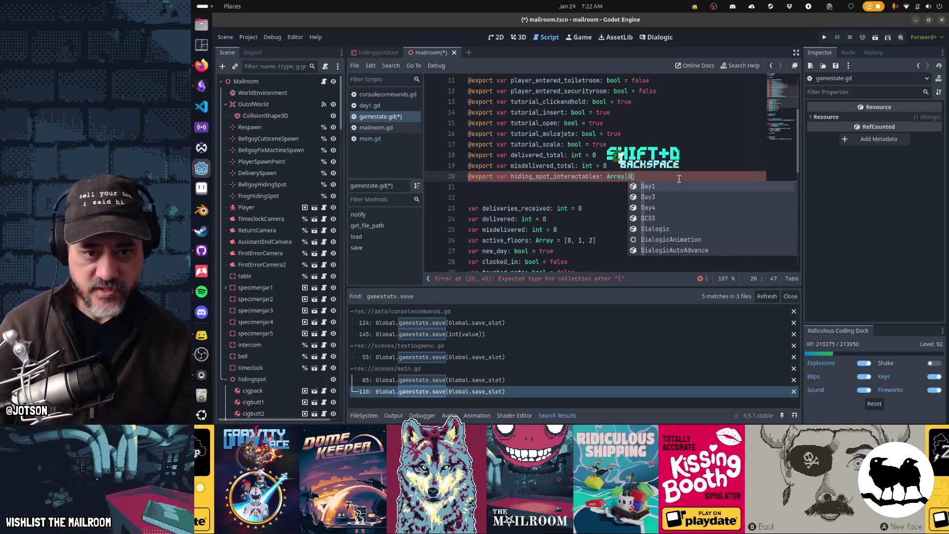
click(679, 179)
key(Return)
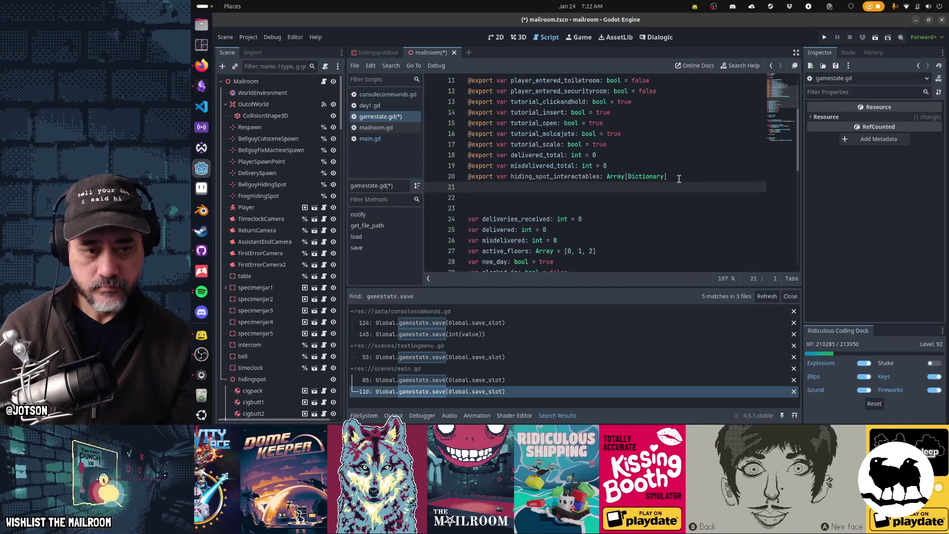
- Open a brace block below line 20 with a "scene_path": "res://..." entry
text({)
key(BackSpace)
key(Return)
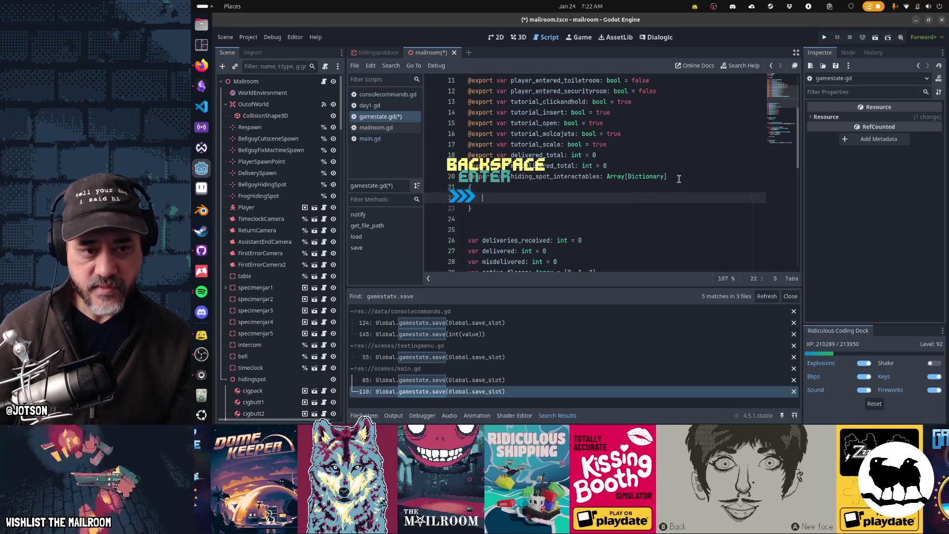
text(")
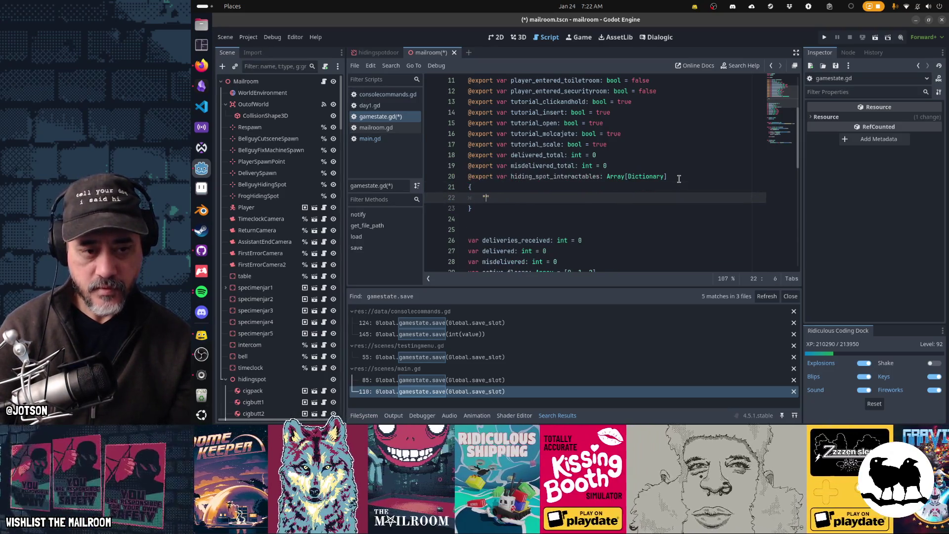
text(object_name")
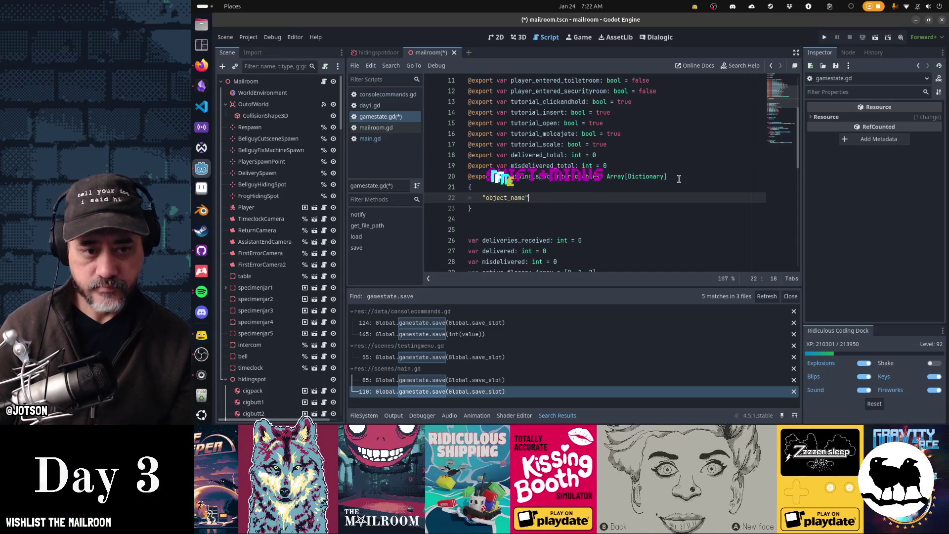
key(ctrl+shift+Left)
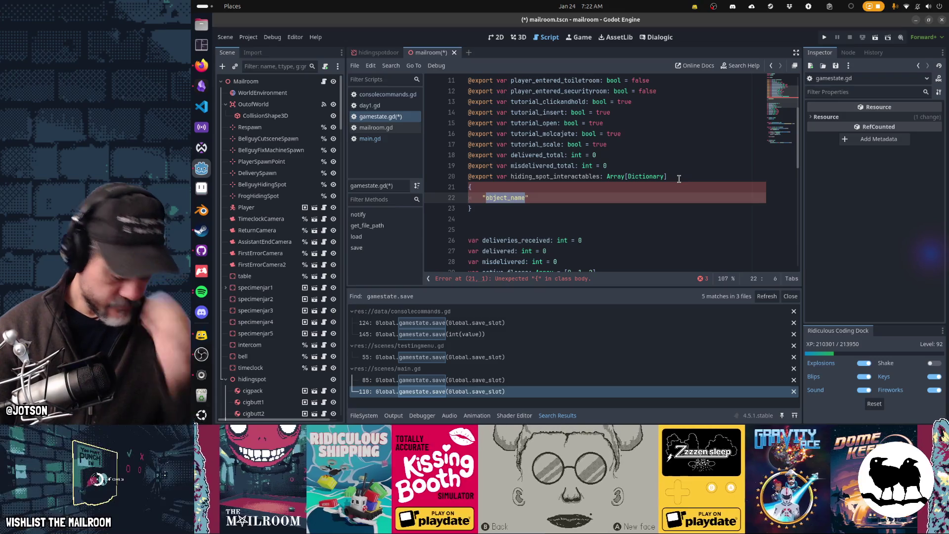
text(scene_path": "res)
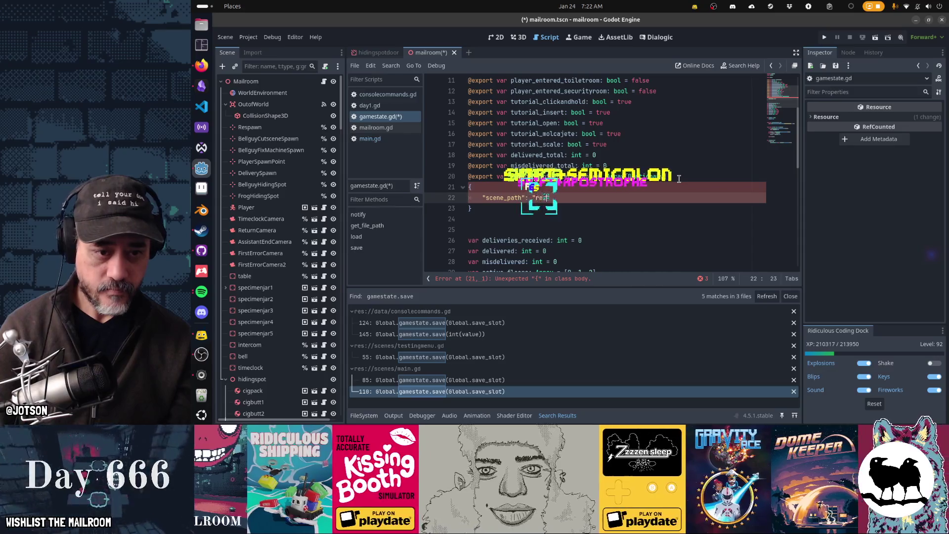
text(://...)
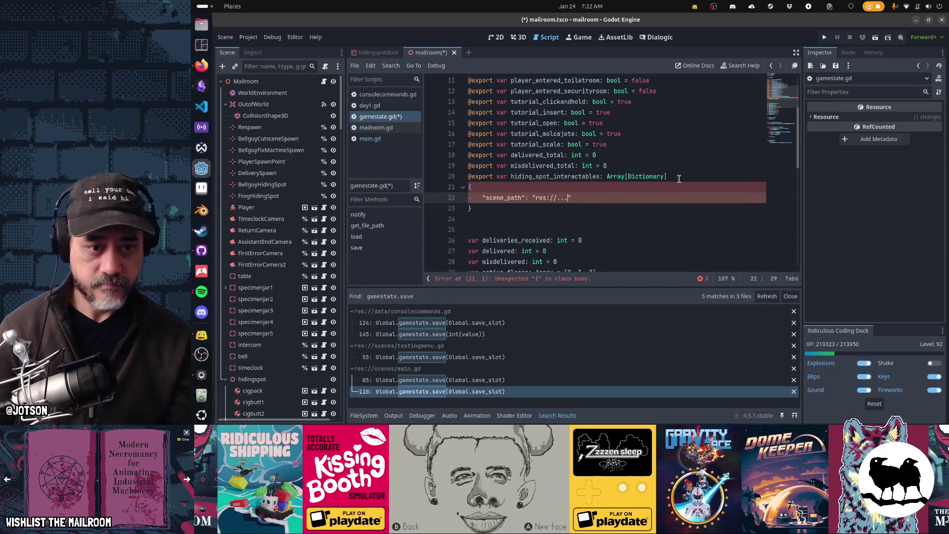
text(,)
key(Return)
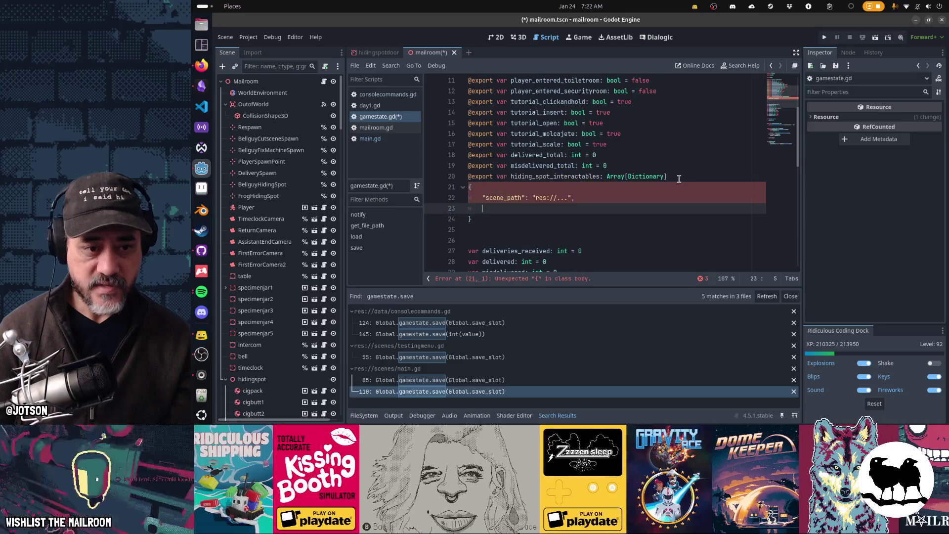
- Add "transform": Transform3D and "state": Dictionary entries to the brace block
text("transform":)
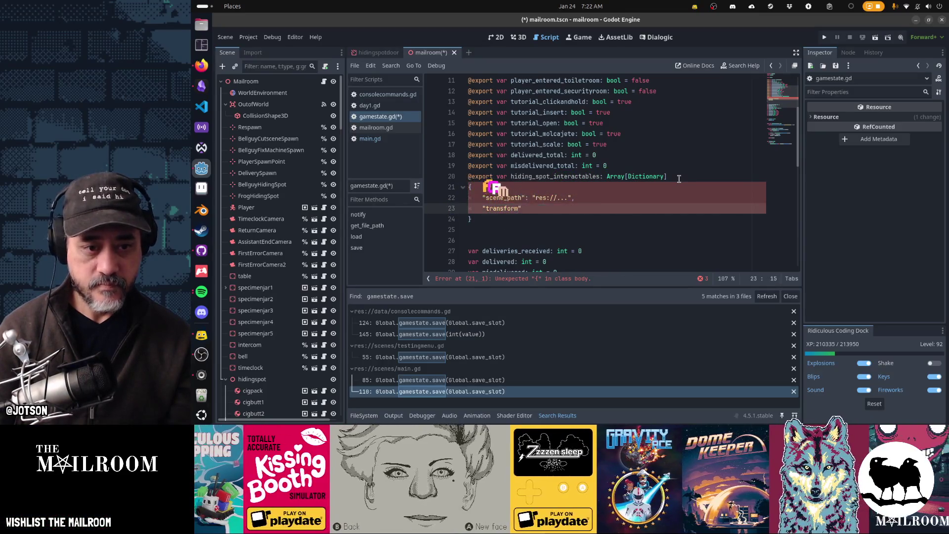
text( Transform3)
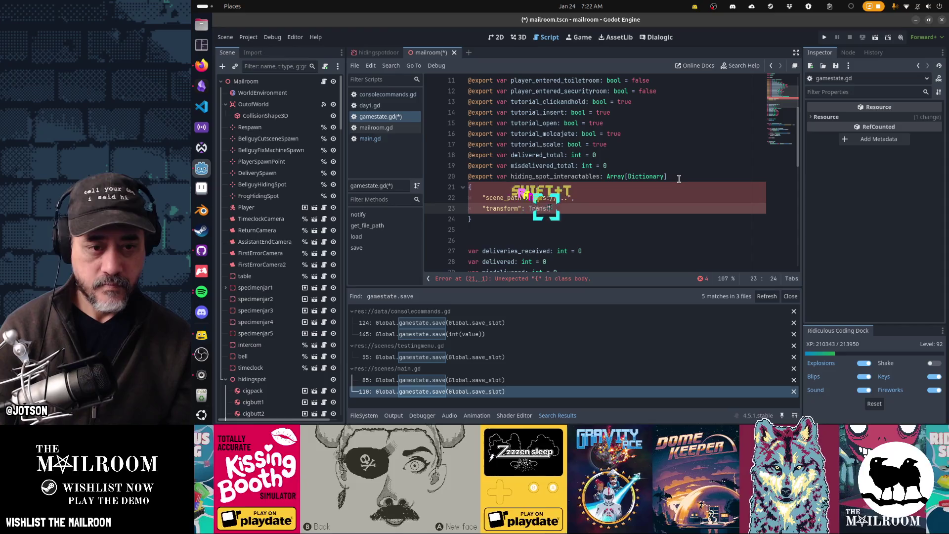
text(D)
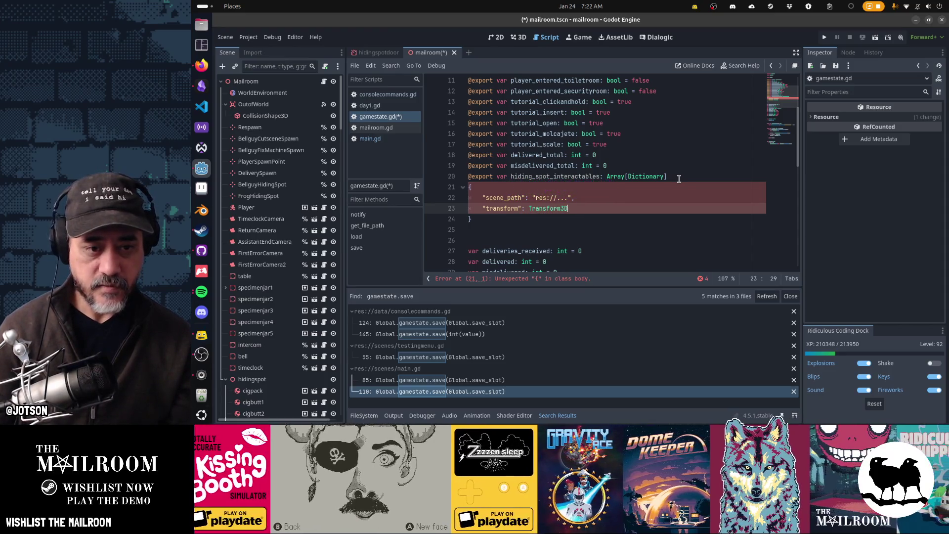
text(,)
key(Return)
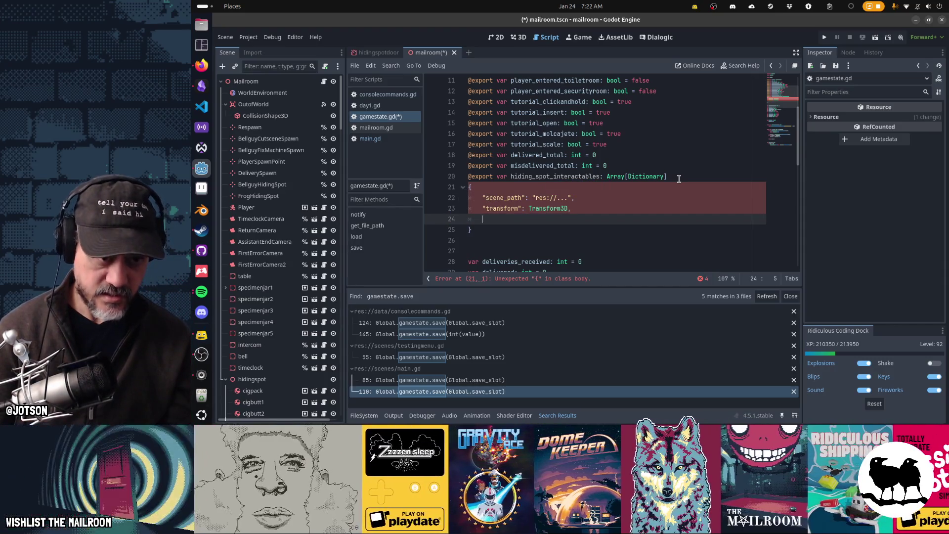
text("state": {)
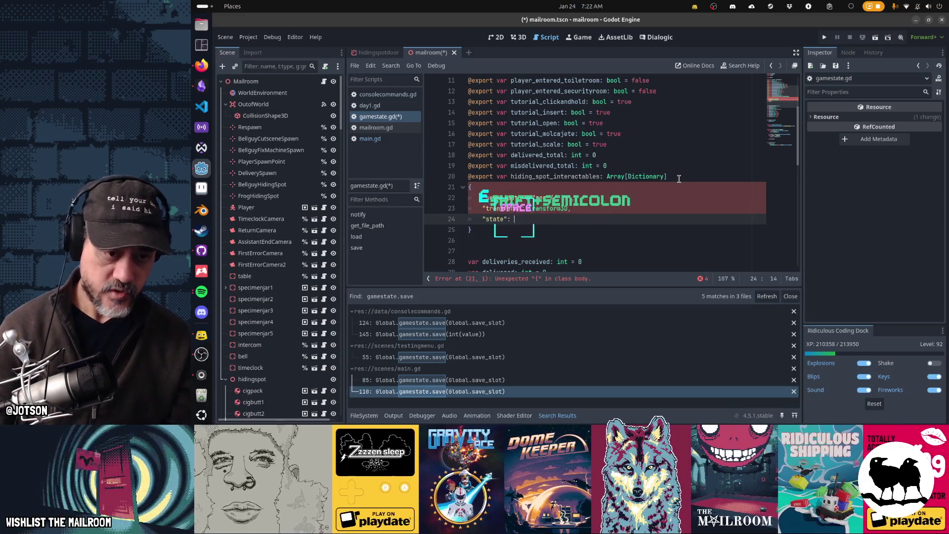
key(BackSpace)
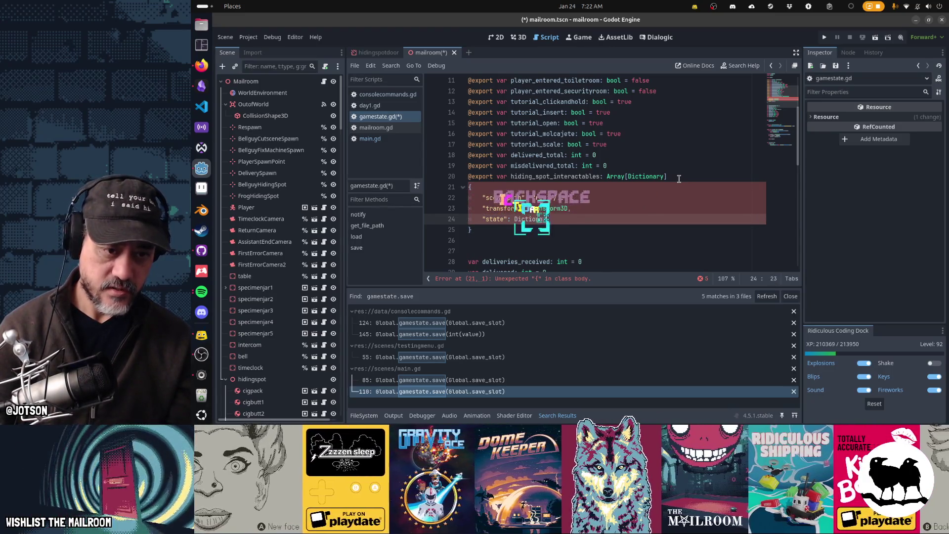
text(Dictionary)
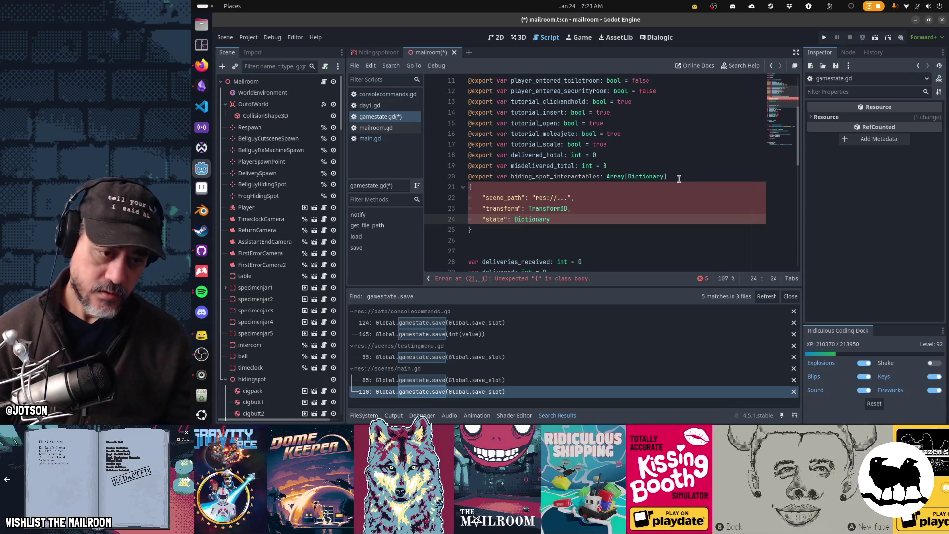
key(shift+Home)
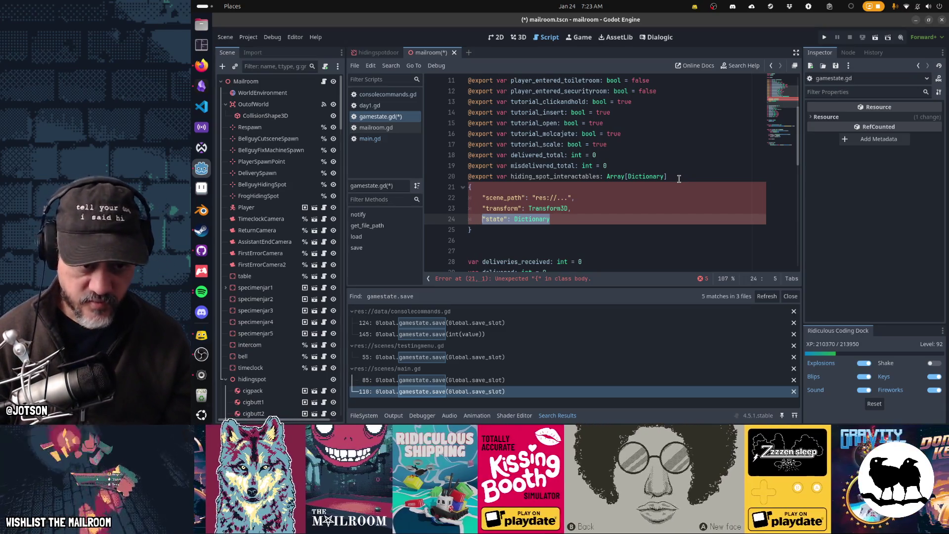
key(Down)
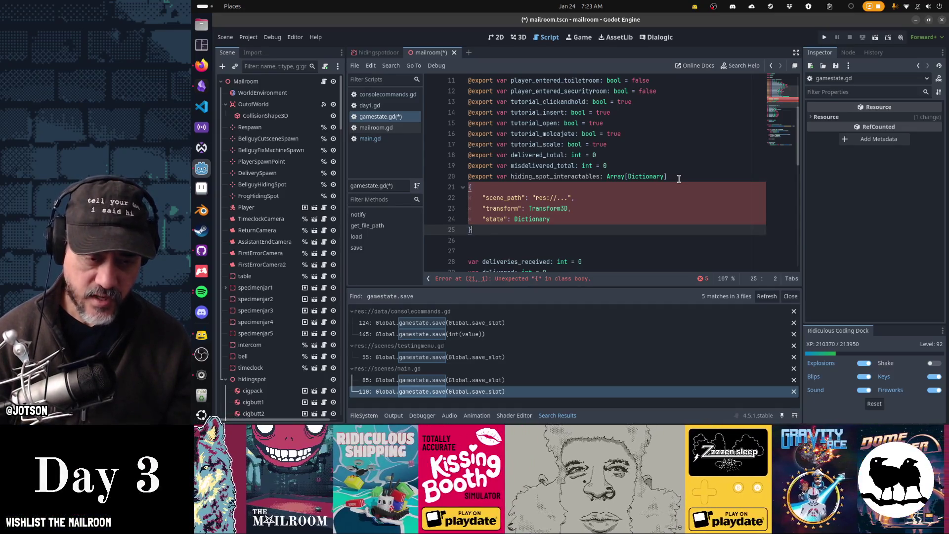
- Add a serialize() -> Dictionary line below the brace block
key(Return)
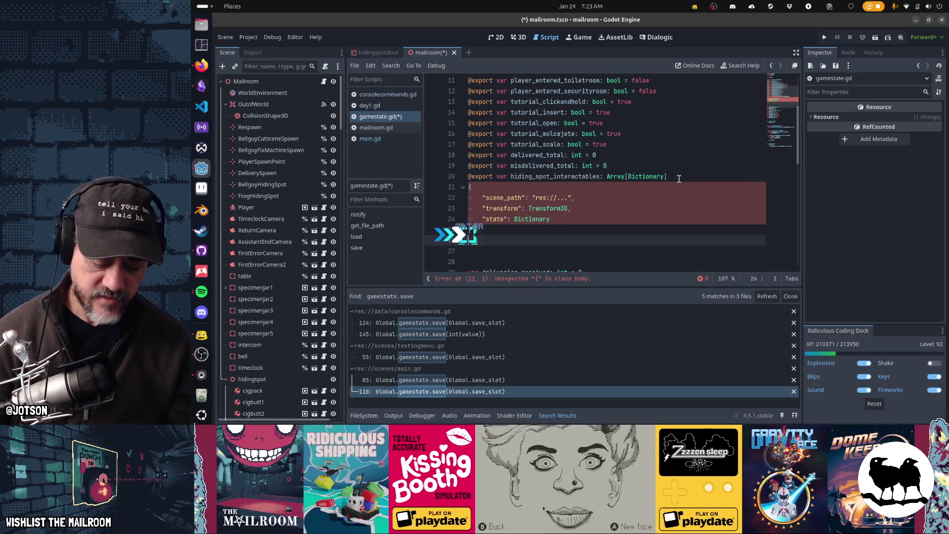
text(get_seriew)
key(BackSpace)
key(BackSpace)
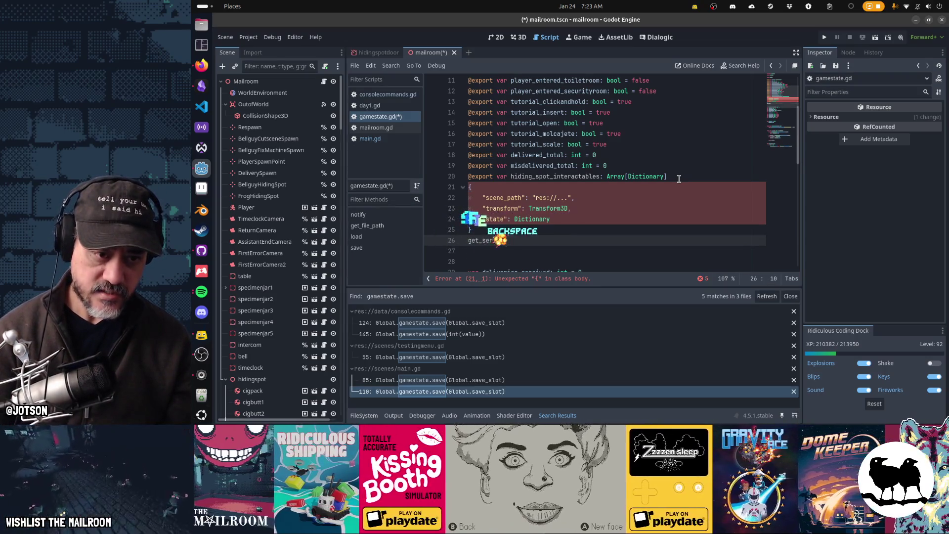
text(alize)
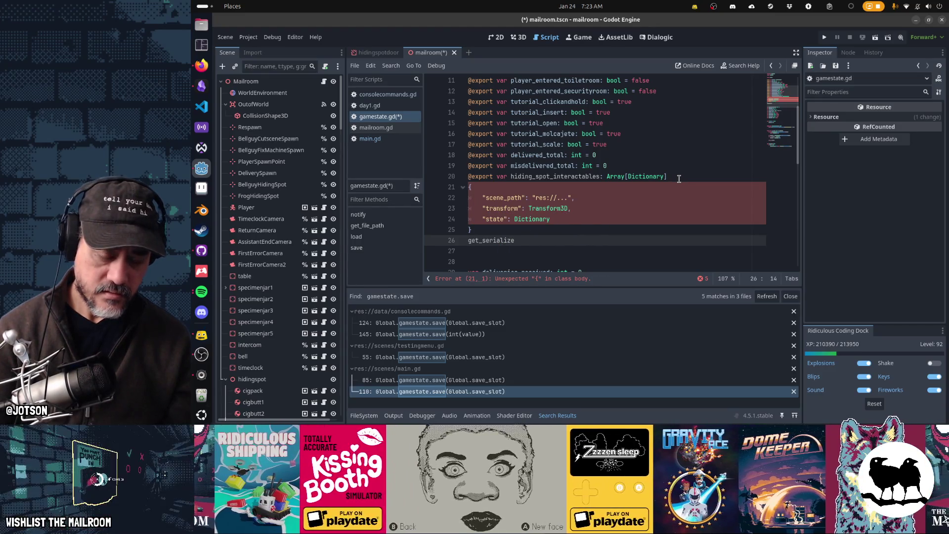
key(shift+Home)
text(serialize() -> )
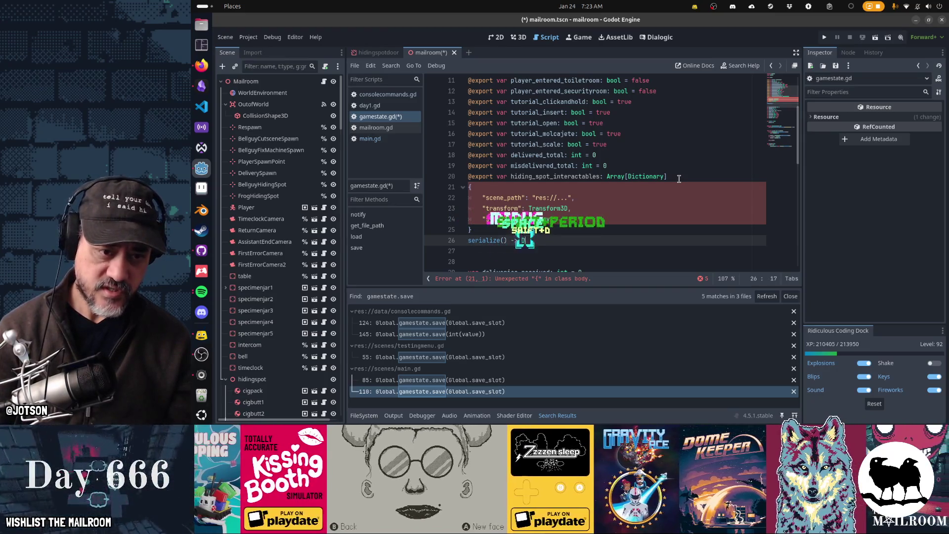
text(Dictionary)
key(Return)
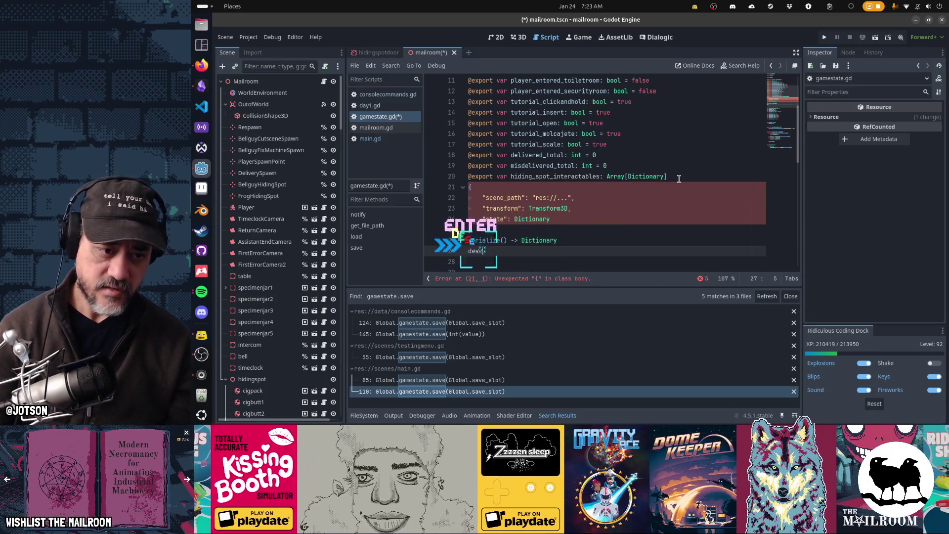
- Add a deserialize(Dictionary) -> void line beneath it
key(BackSpace)
text(desere)
key(BackSpace)
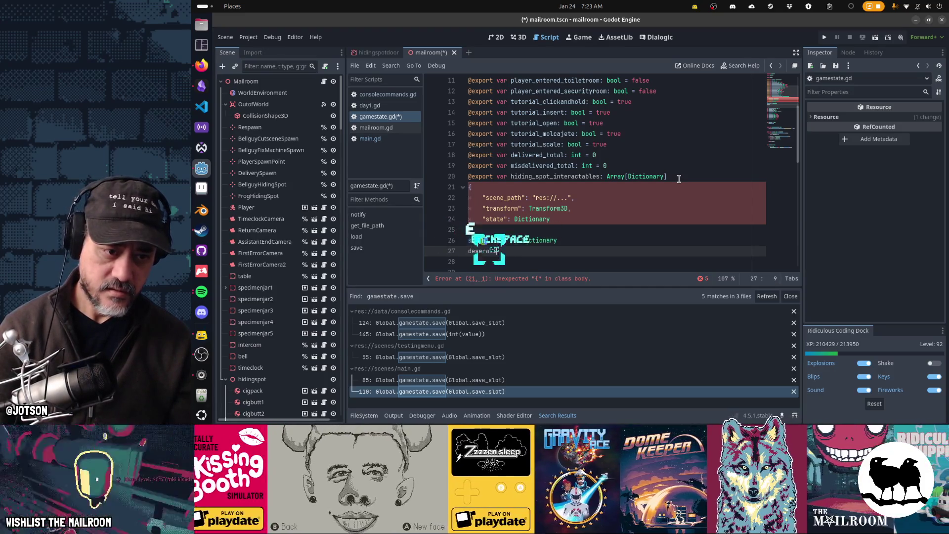
text(alize()
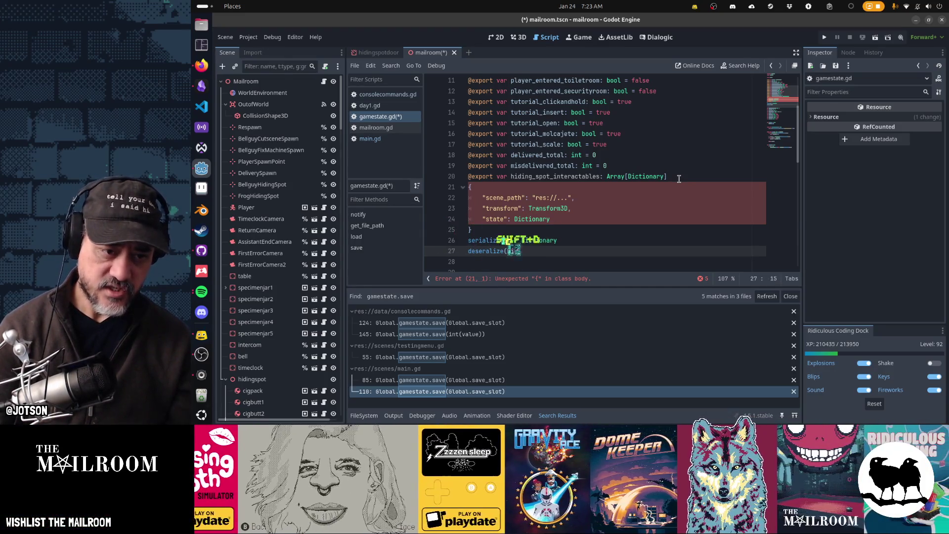
text(Dictionary) -> void)
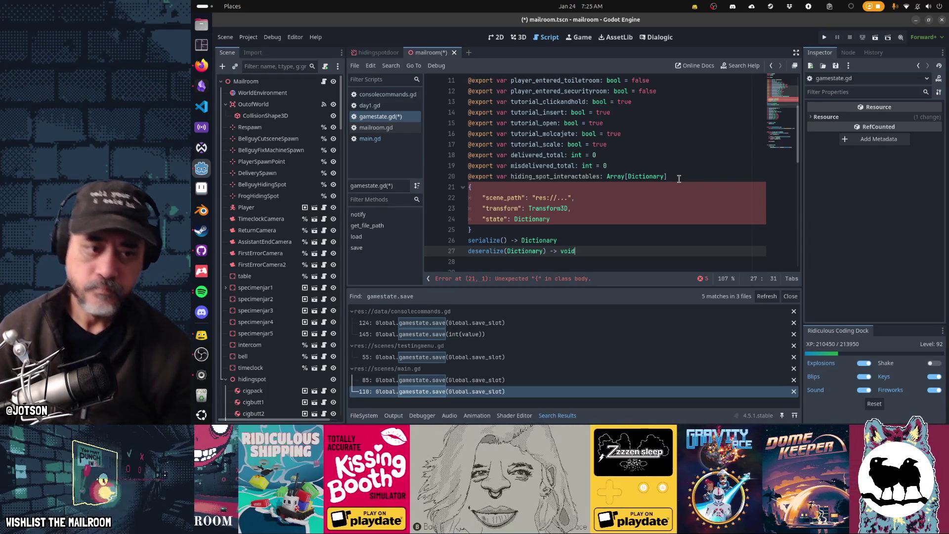
- Cut lines 21–27 from gamestate.gd, tidy the blank lines, save, and switch to Obsidian
key(Up)
key(Up)
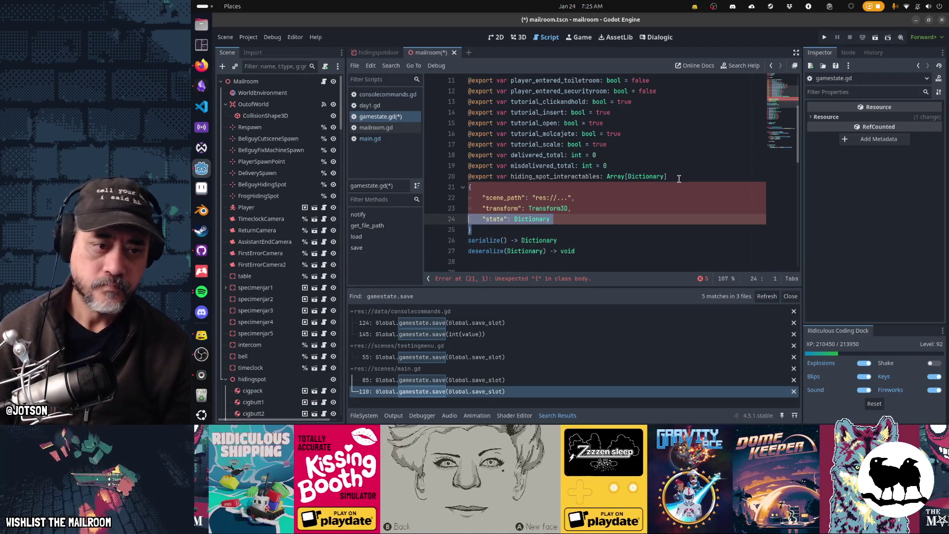
key(shift+Up)
key(shift+Up)
key(shift+Up)
key(Left)
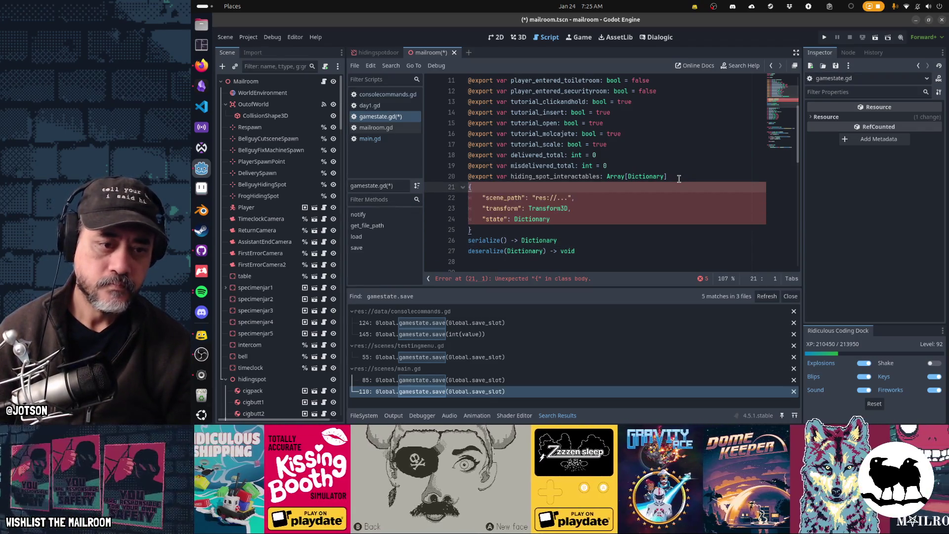
key(shift+Down)
key(shift+Down)
key(shift+Down)
key(ctrl+x)
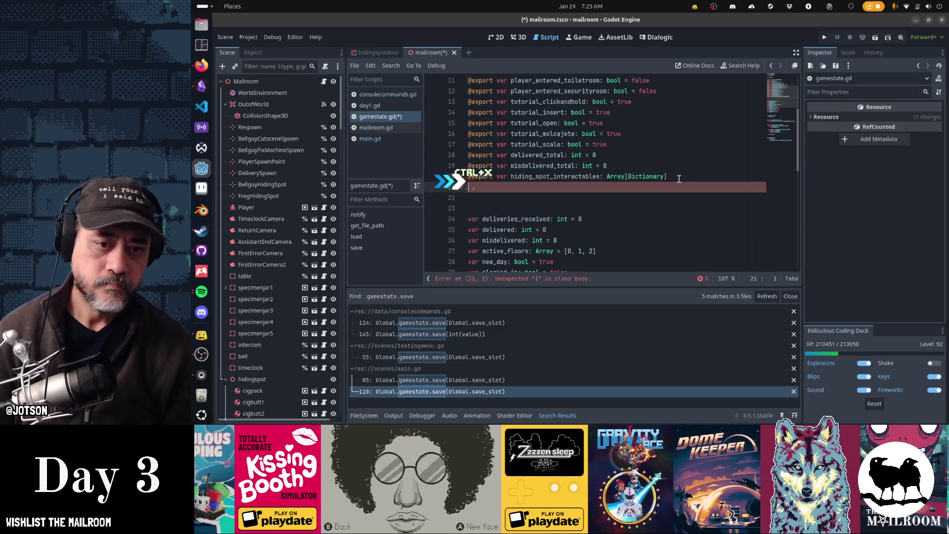
key(BackSpace)
key(BackSpace)
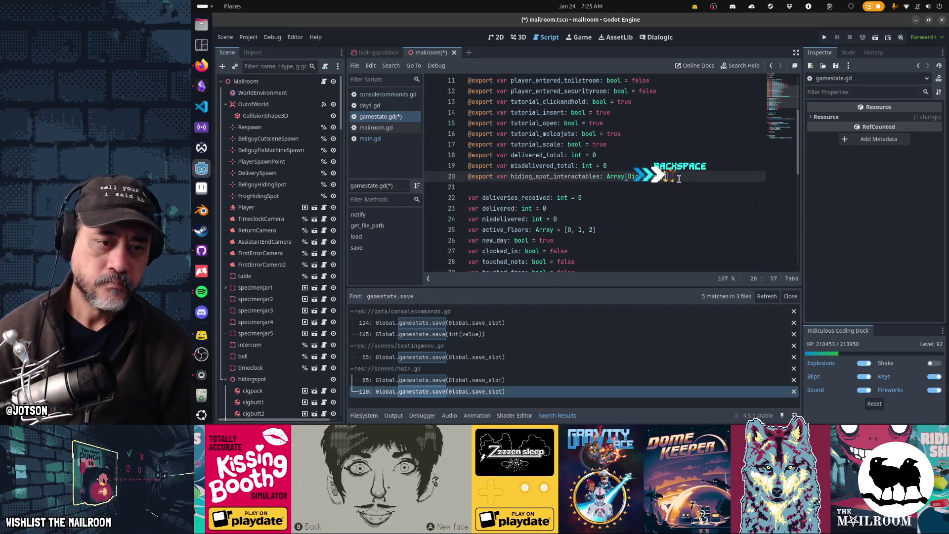
key(ctrl+s)
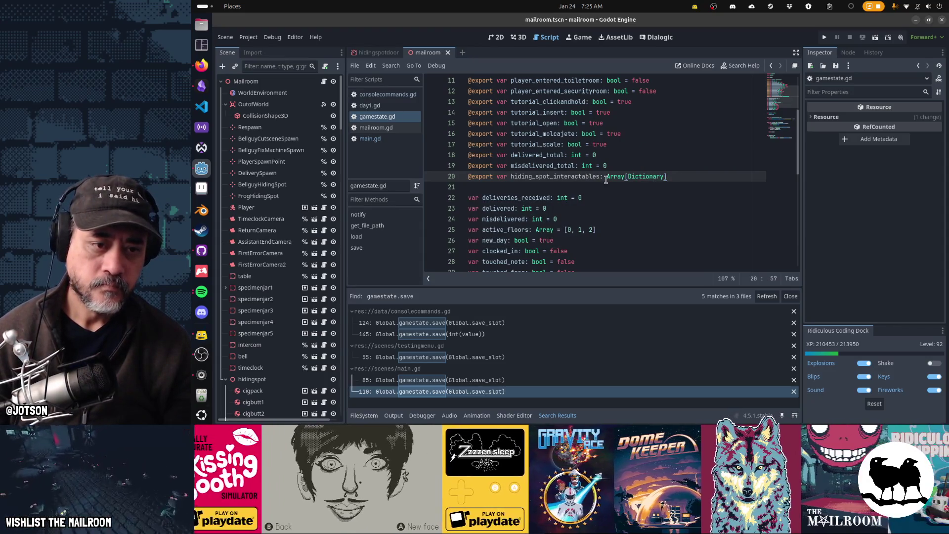
key(alt+Tab)
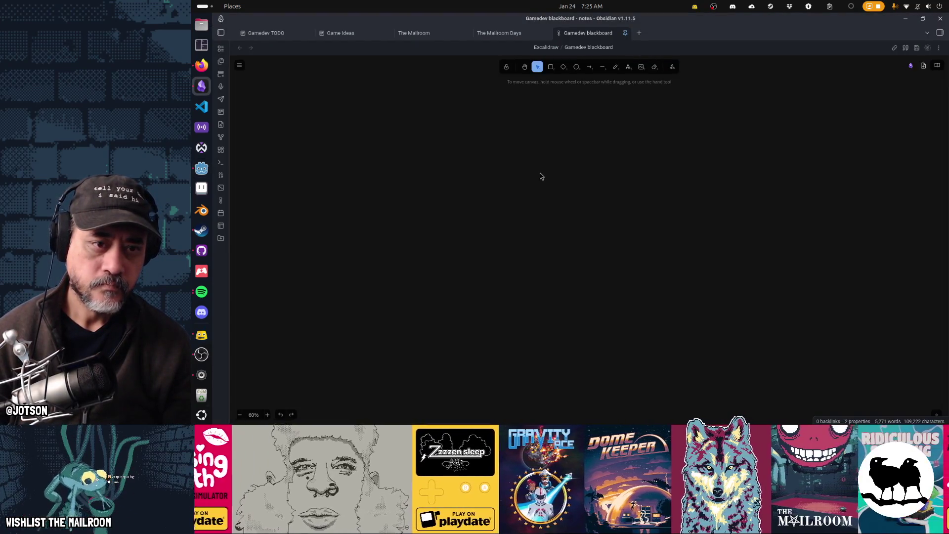
- Paste the code onto the blackboard and make the serialize and deserialize lines blue
key(ctrl+v)
click(717, 192)
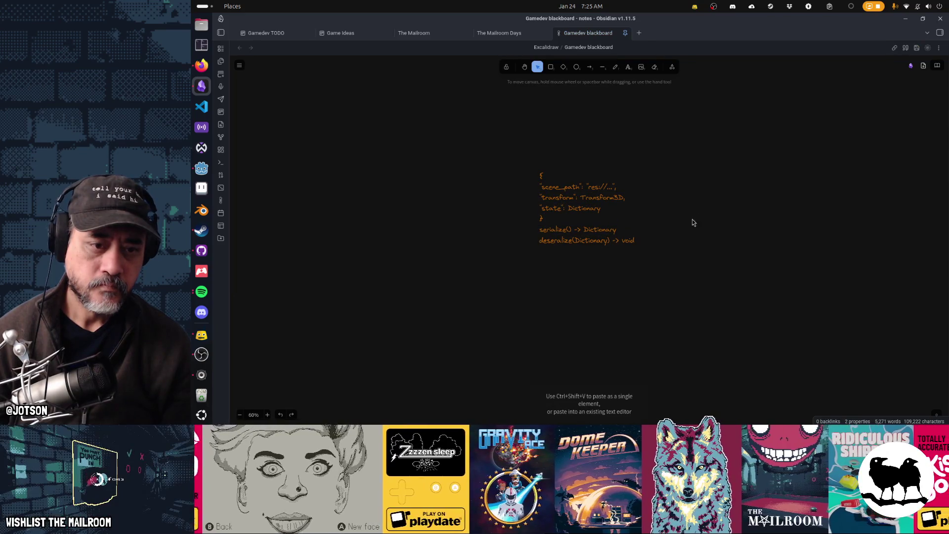
double_click(561, 230)
triple_click(560, 230)
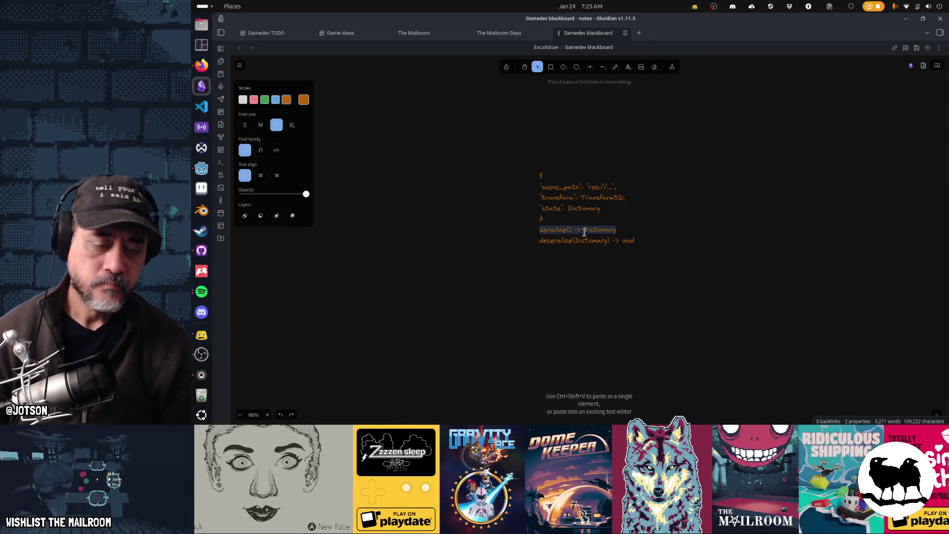
click(585, 231)
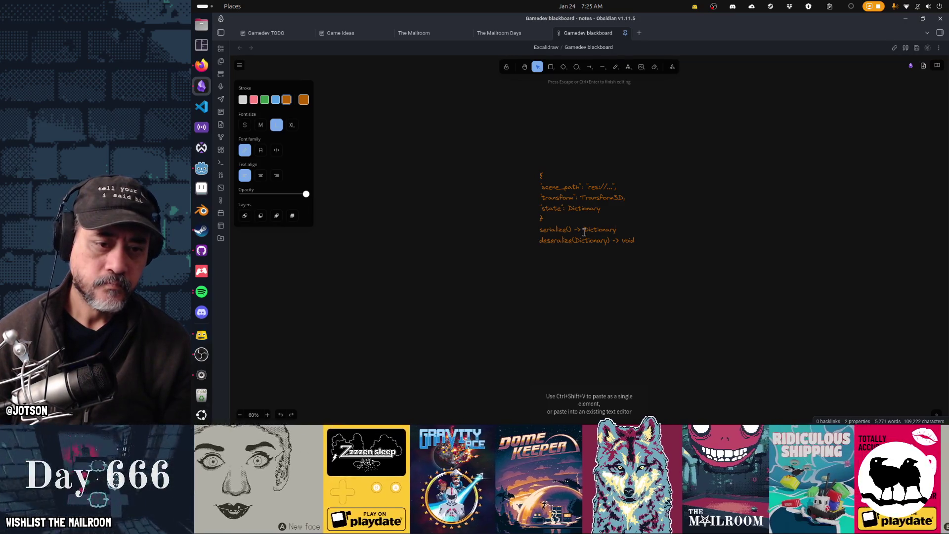
triple_click(597, 241)
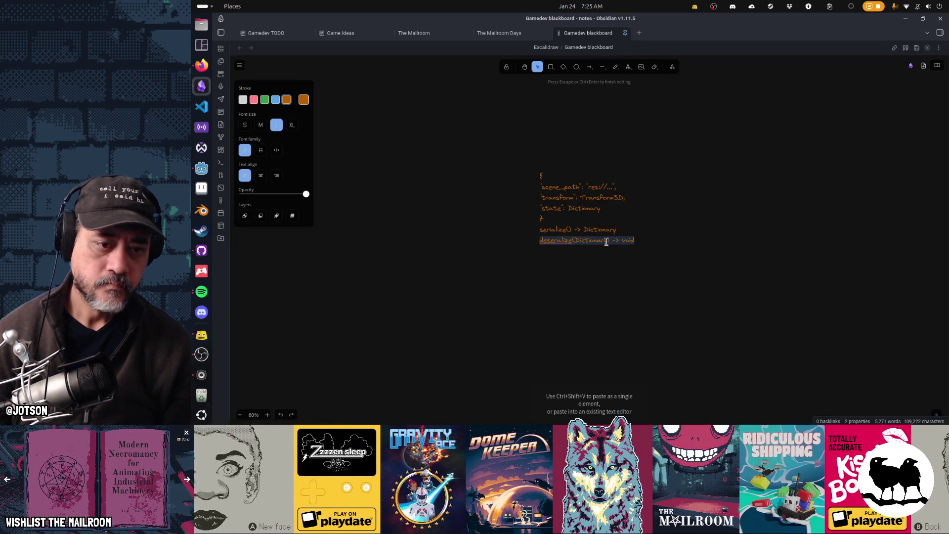
click(276, 99)
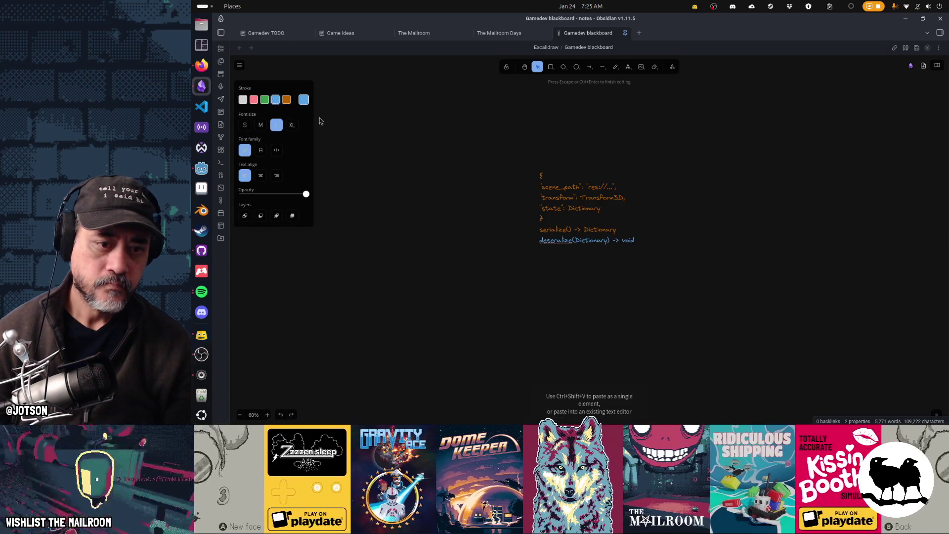
click(589, 232)
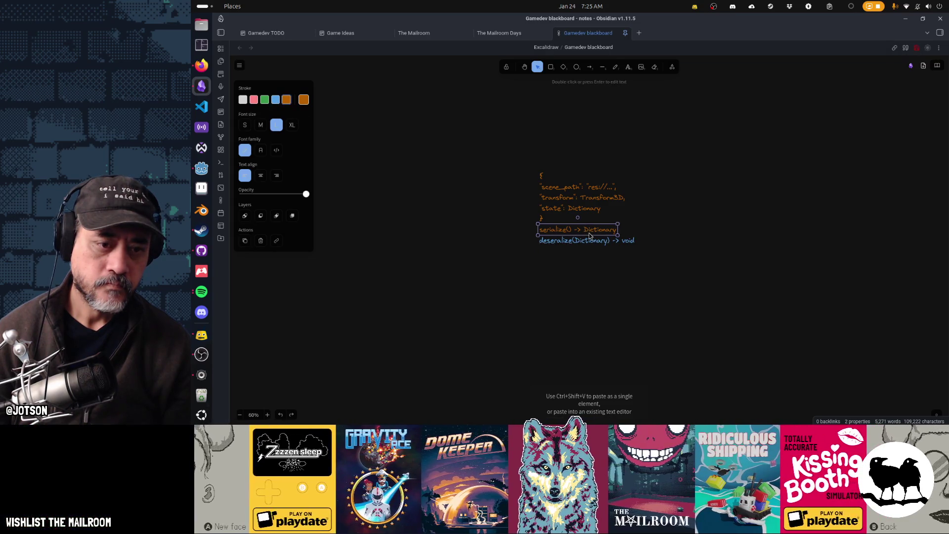
click(275, 99)
- Move the brace block up-left and indent its three inner field lines
click(567, 197)
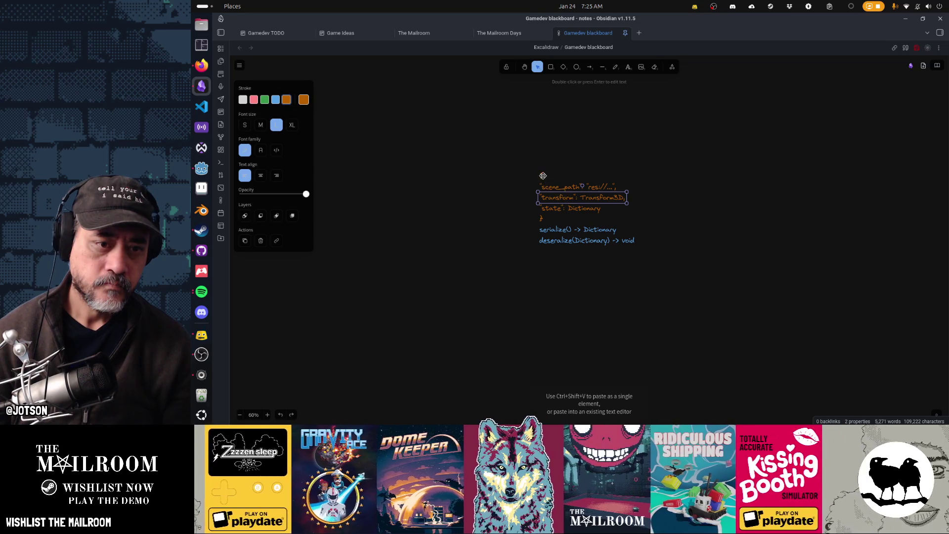
click(543, 176)
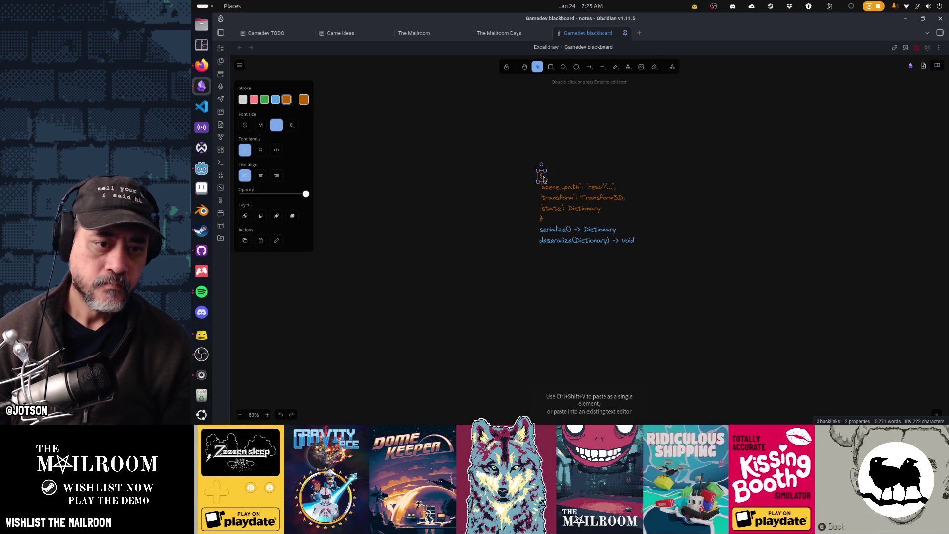
shift+click(541, 218)
shift+click(558, 209)
shift+click(567, 197)
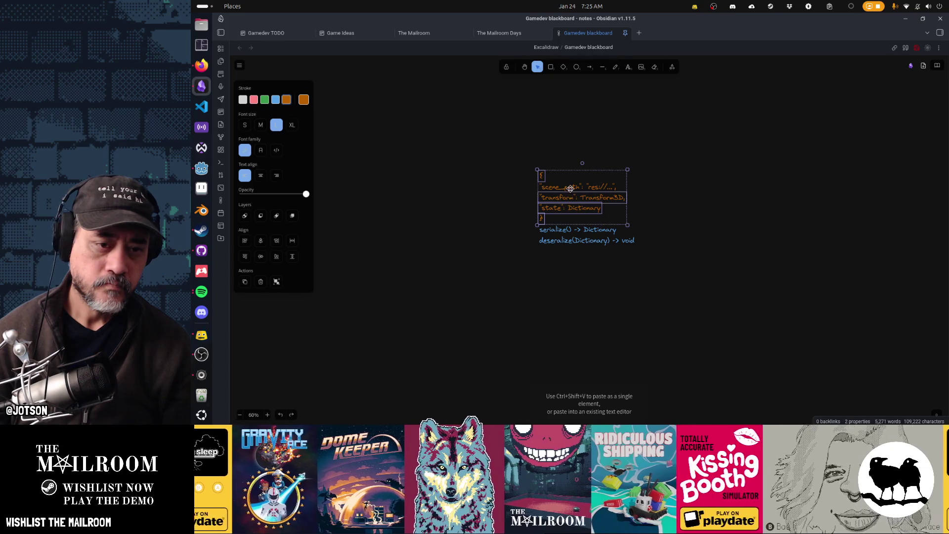
shift+click(571, 188)
drag(568, 200, 517, 184)
click(528, 173)
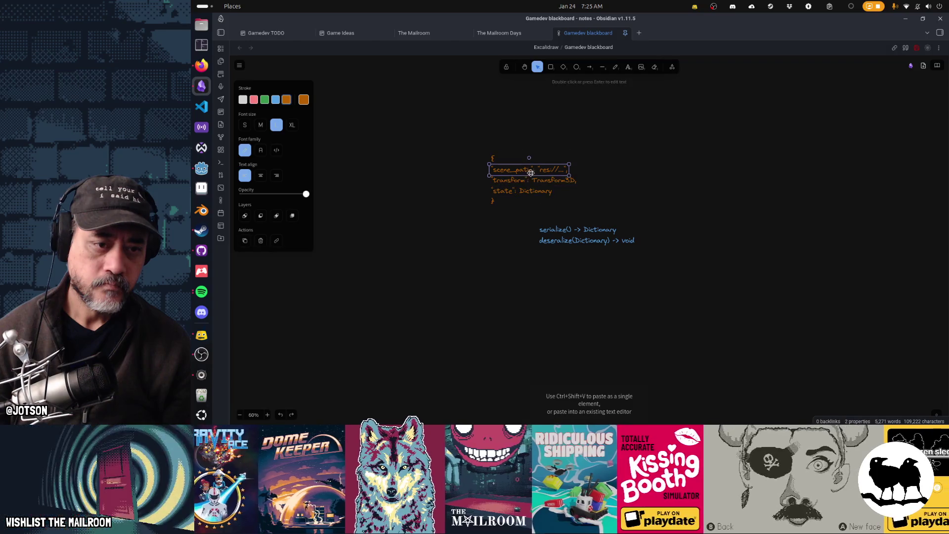
drag(539, 183, 551, 182)
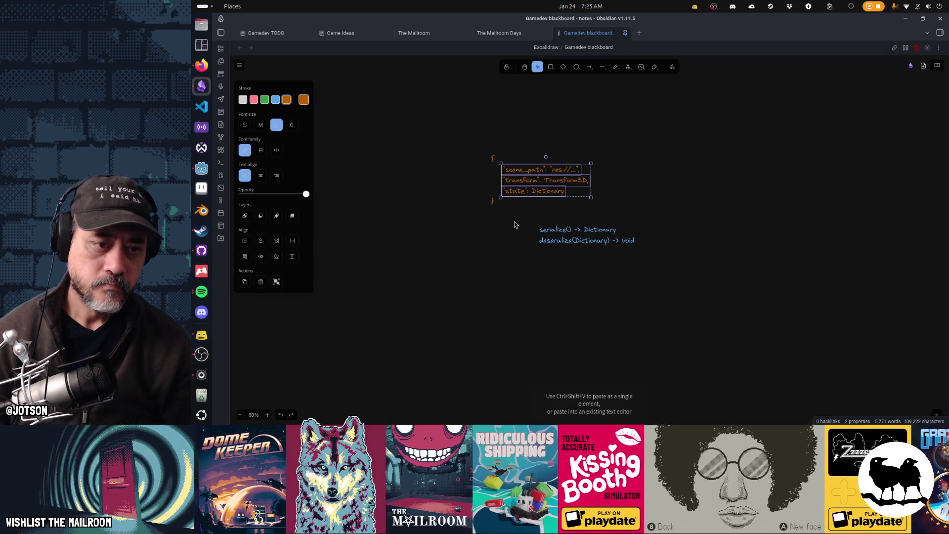
drag(467, 136, 603, 214)
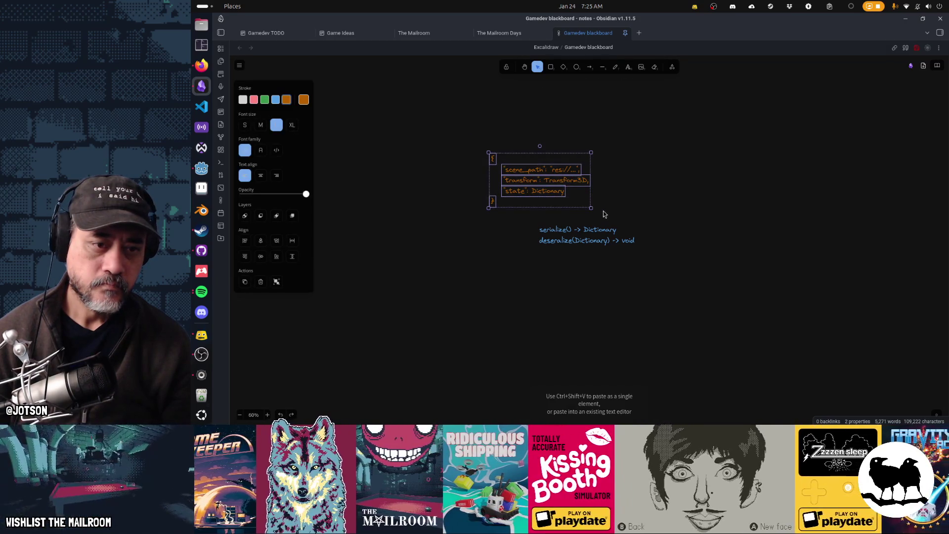
- Group the brace block lines into one element and nudge it into place
key(ctrl+g)
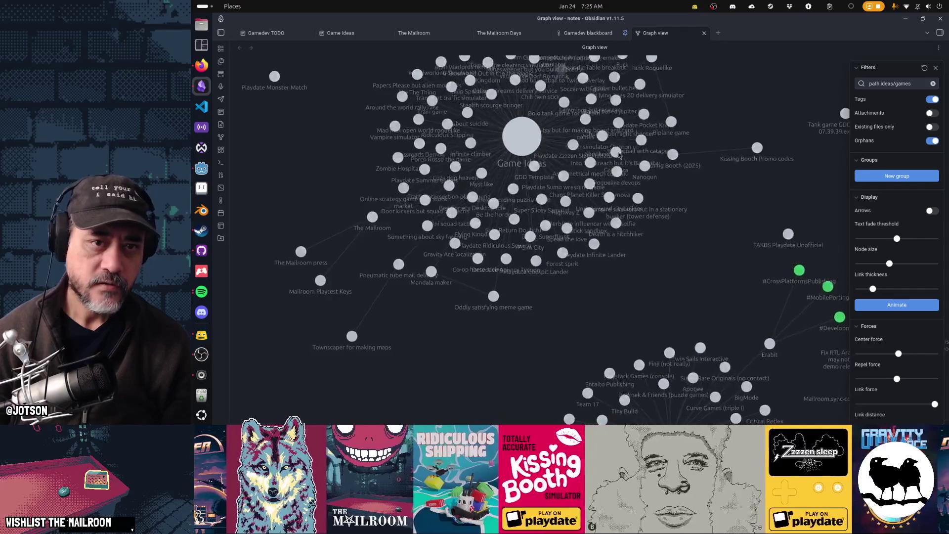
middle_click(646, 34)
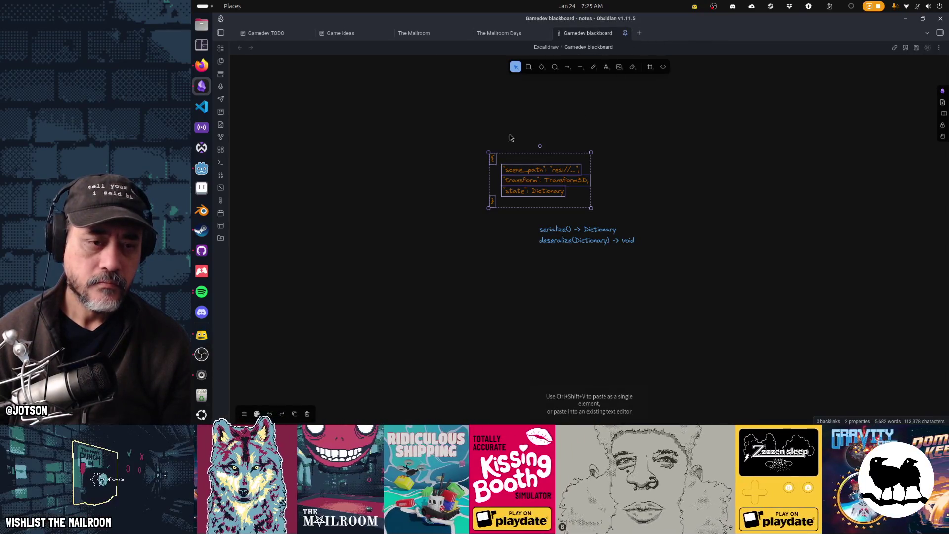
right_click(569, 172)
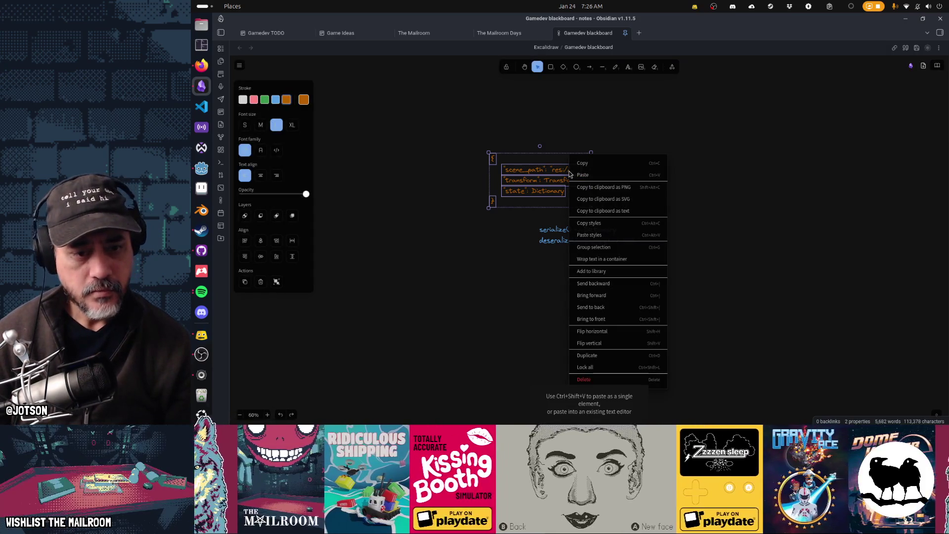
click(612, 246)
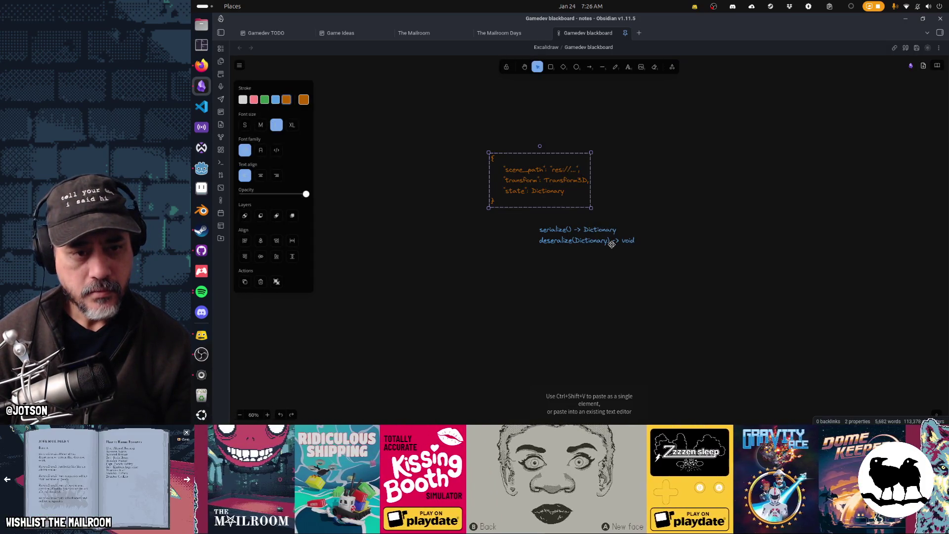
mouse_move(541, 169)
mouse_down()
mouse_move(527, 168)
mouse_move(542, 172)
mouse_up()
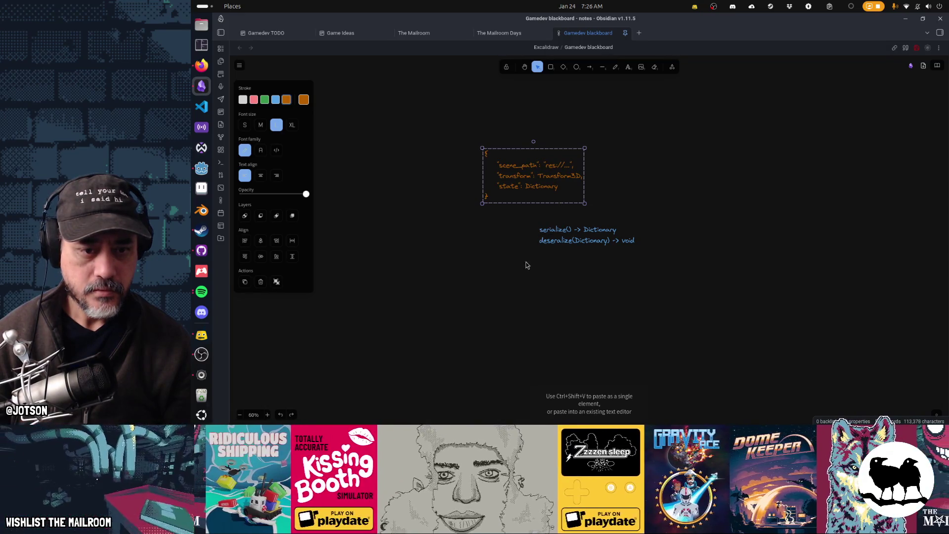
- Group the serialize and deserialize lines and position them beside the brace block
drag(512, 280, 665, 218)
right_click(600, 233)
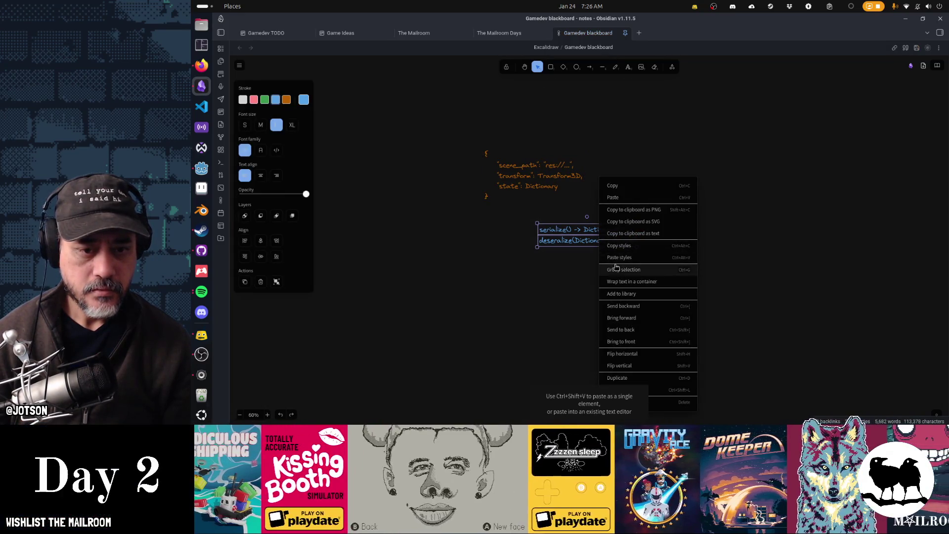
click(618, 268)
mouse_move(606, 235)
mouse_down()
mouse_move(663, 233)
mouse_move(688, 205)
mouse_up()
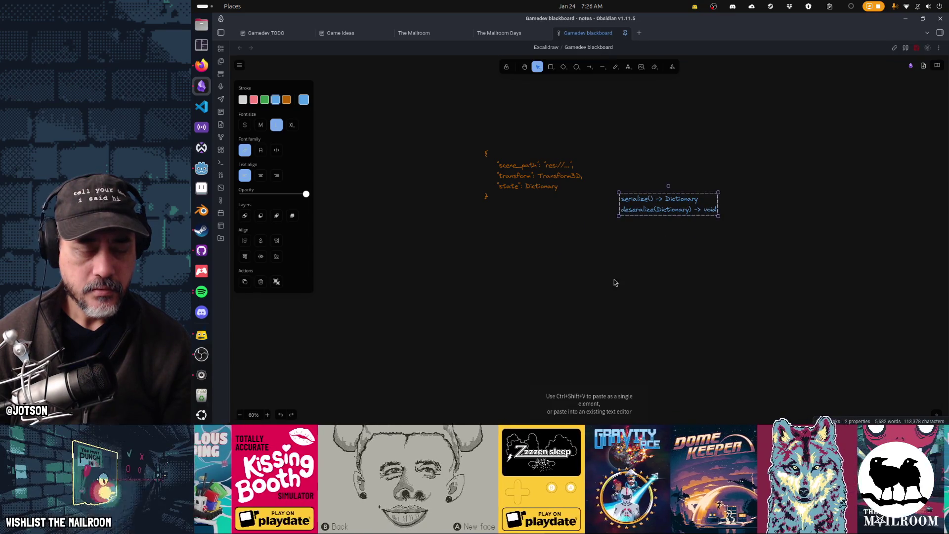
click(614, 280)
mouse_move(555, 192)
mouse_down()
mouse_move(537, 223)
mouse_move(553, 223)
mouse_up()
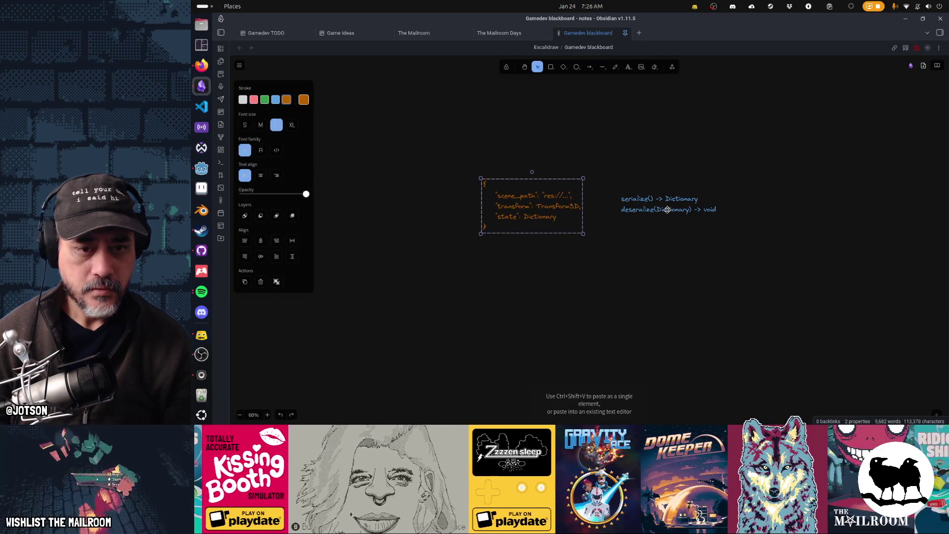
mouse_move(672, 209)
mouse_down()
mouse_move(705, 231)
mouse_move(711, 209)
mouse_move(723, 208)
mouse_up()
mouse_move(536, 208)
mouse_down()
mouse_move(600, 197)
mouse_move(546, 204)
mouse_up()
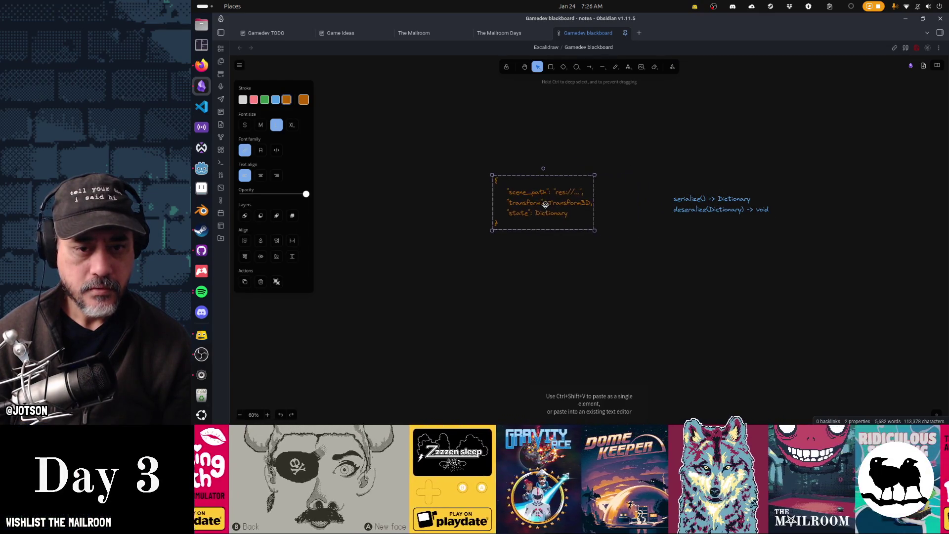
- Add an 'Every object has:' text label above the method lines
click(628, 67)
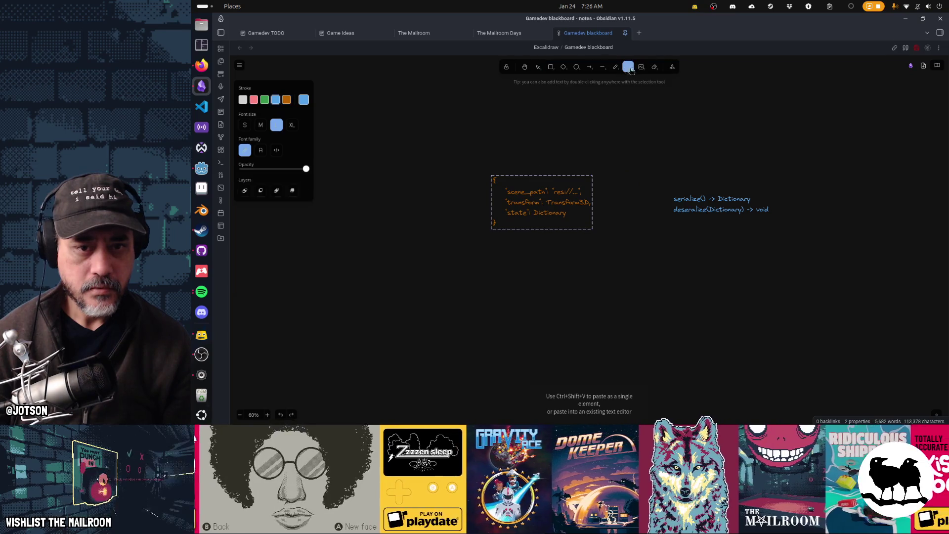
click(655, 183)
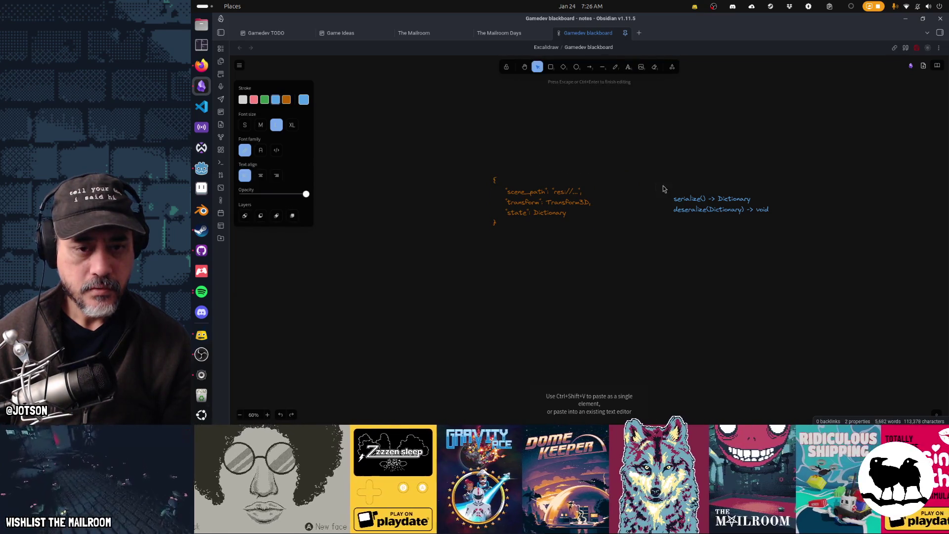
text(e)
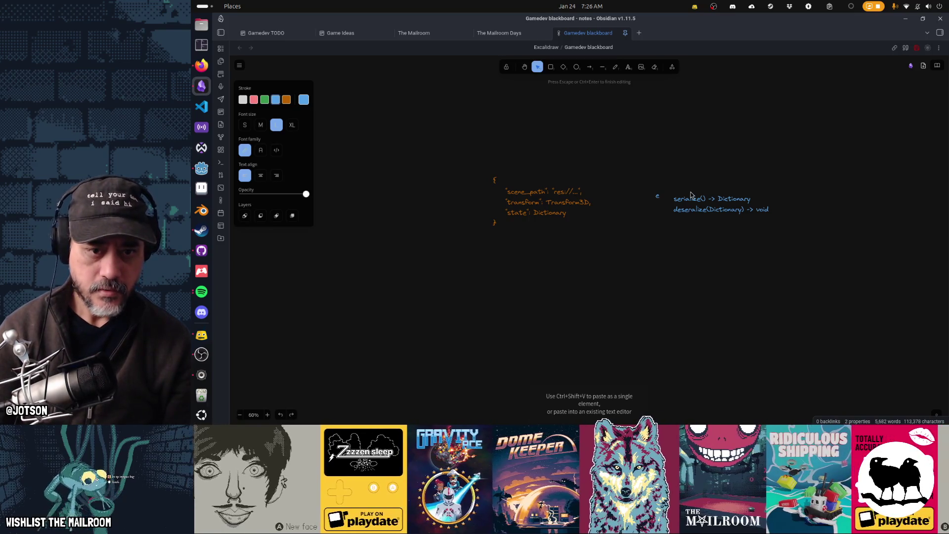
text(EEvery object h)
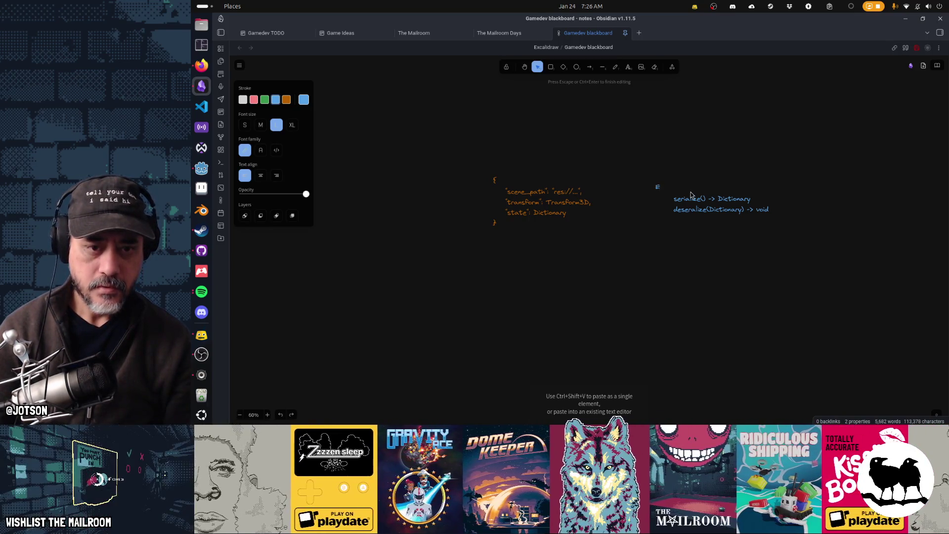
text(as:)
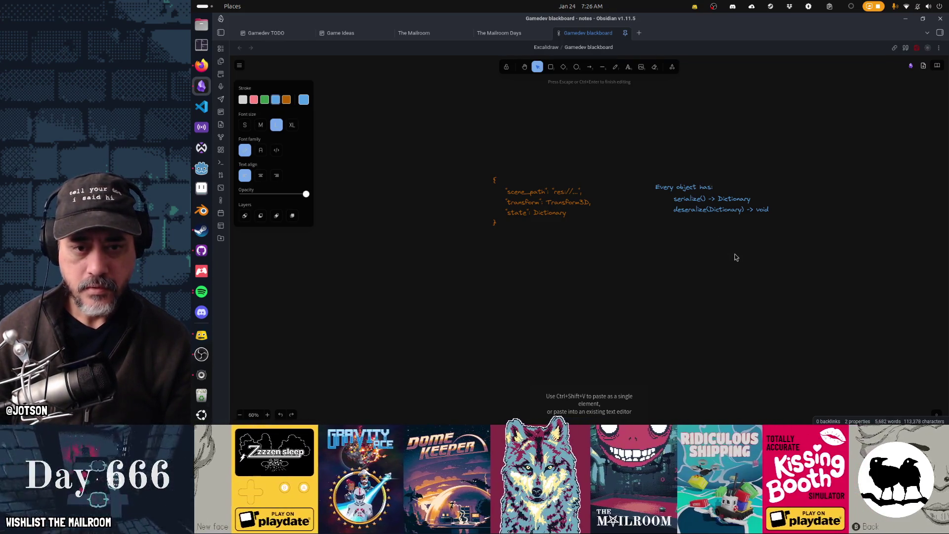
- Group the 'Every object has:' heading with the two method lines
click(735, 254)
drag(807, 246, 639, 153)
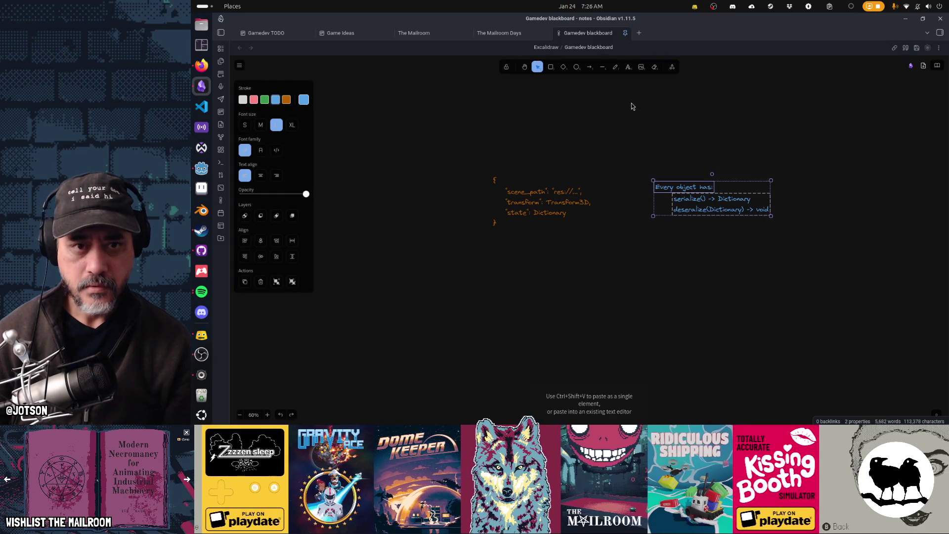
right_click(694, 203)
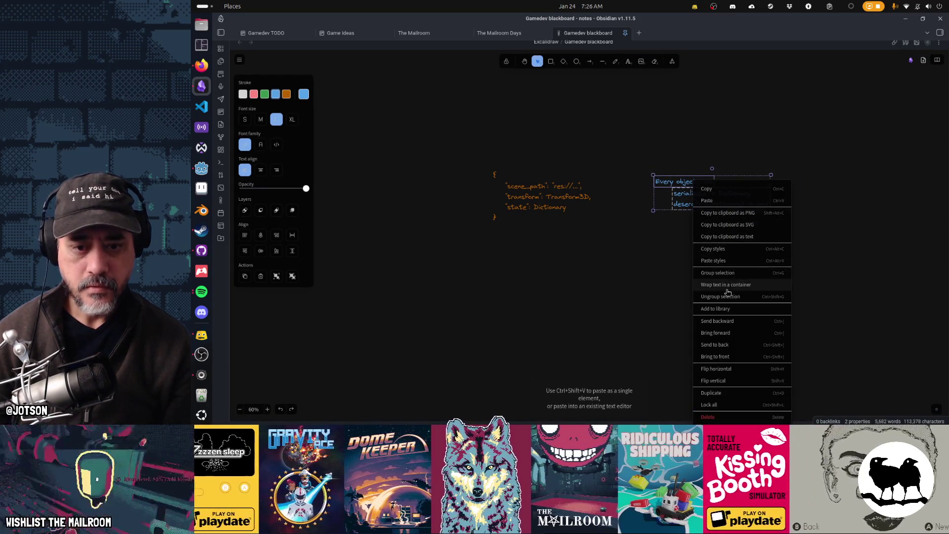
click(730, 272)
drag(693, 196, 653, 250)
- Rearrange the orange code block and place the 'Every object has' group below it
click(565, 193)
mouse_move(566, 193)
mouse_down()
mouse_move(642, 145)
mouse_move(676, 153)
mouse_move(647, 155)
mouse_move(846, 254)
mouse_up()
mouse_move(668, 266)
mouse_down()
mouse_move(536, 258)
mouse_move(583, 265)
mouse_up()
mouse_move(831, 252)
mouse_down()
mouse_move(760, 177)
mouse_move(776, 184)
mouse_up()
drag(575, 262, 690, 275)
click(478, 274)
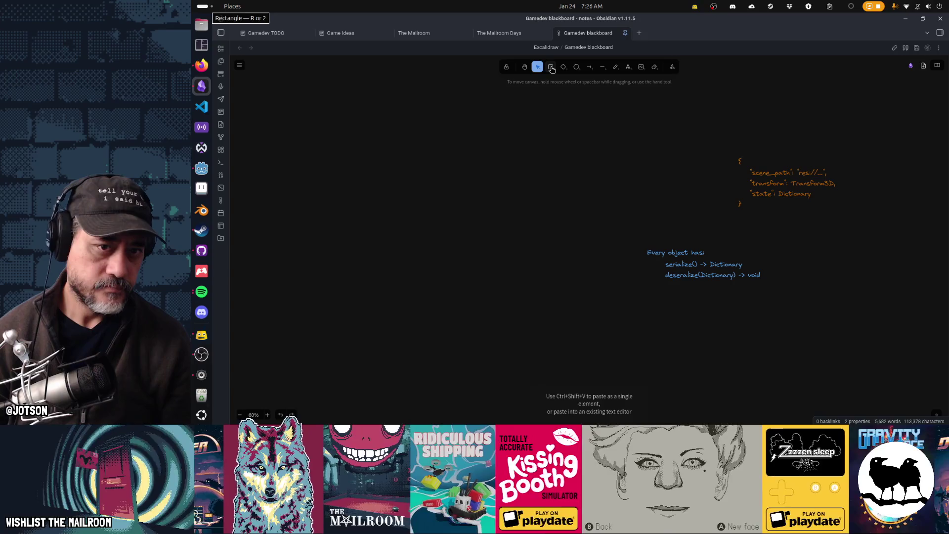
- Draw a green rounded box labelled 'For each saveable interactable object' and move it left and down
click(551, 68)
mouse_move(428, 128)
mouse_down()
mouse_move(517, 159)
mouse_move(513, 171)
mouse_up()
click(265, 100)
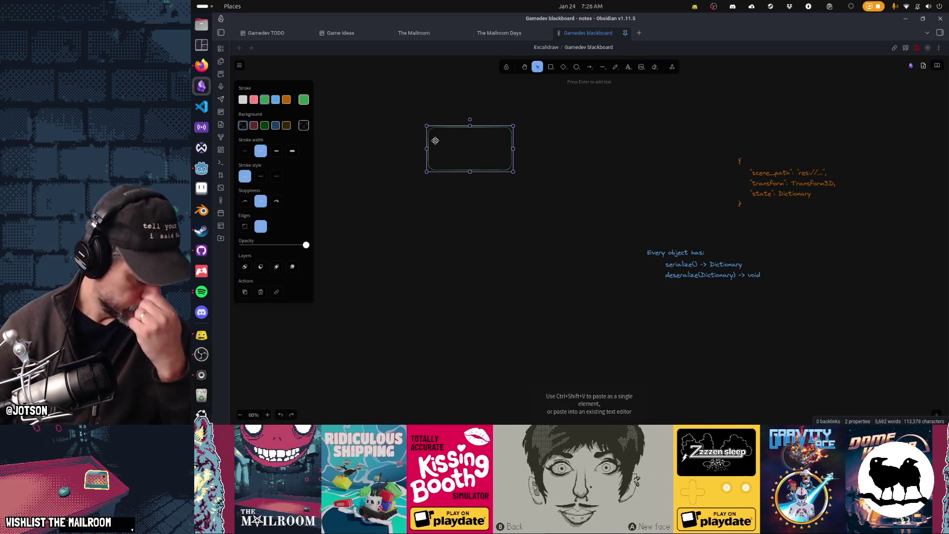
double_click(443, 147)
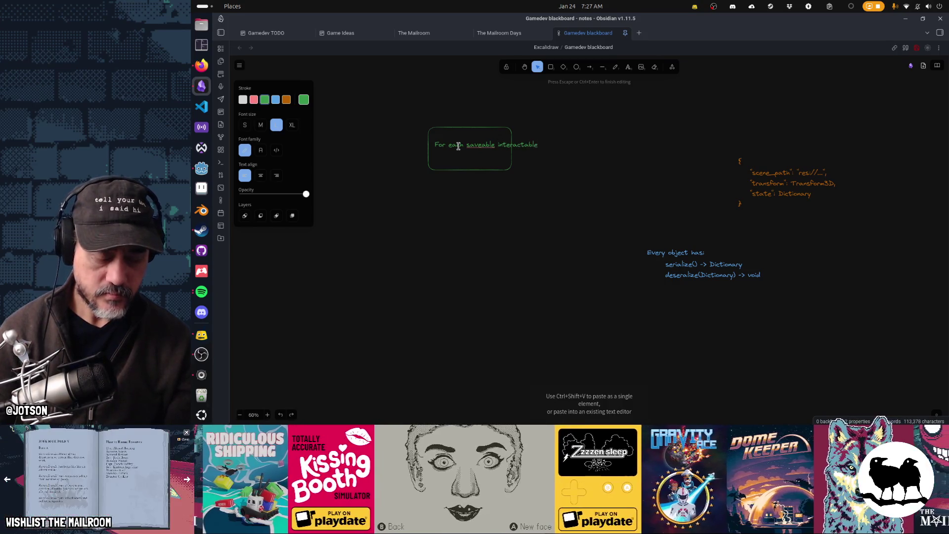
key(Escape)
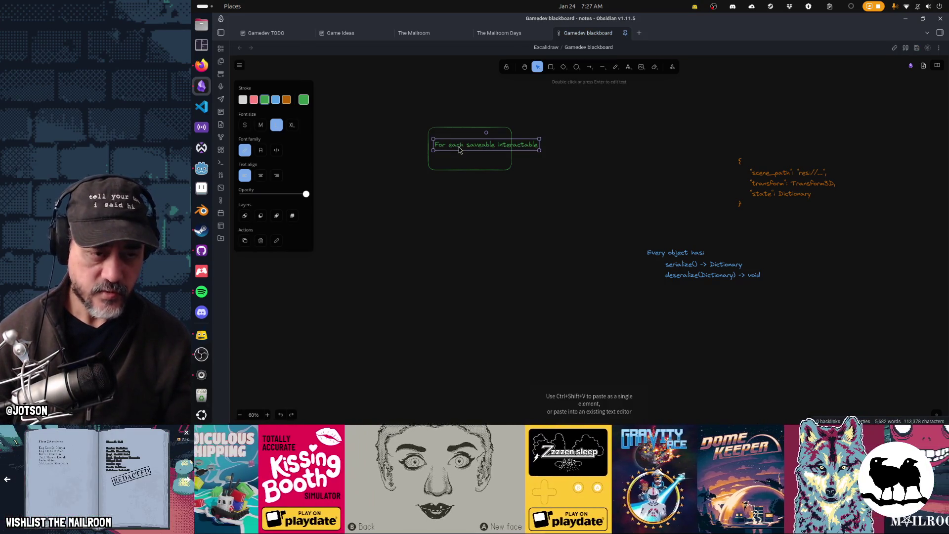
key(Delete)
double_click(458, 146)
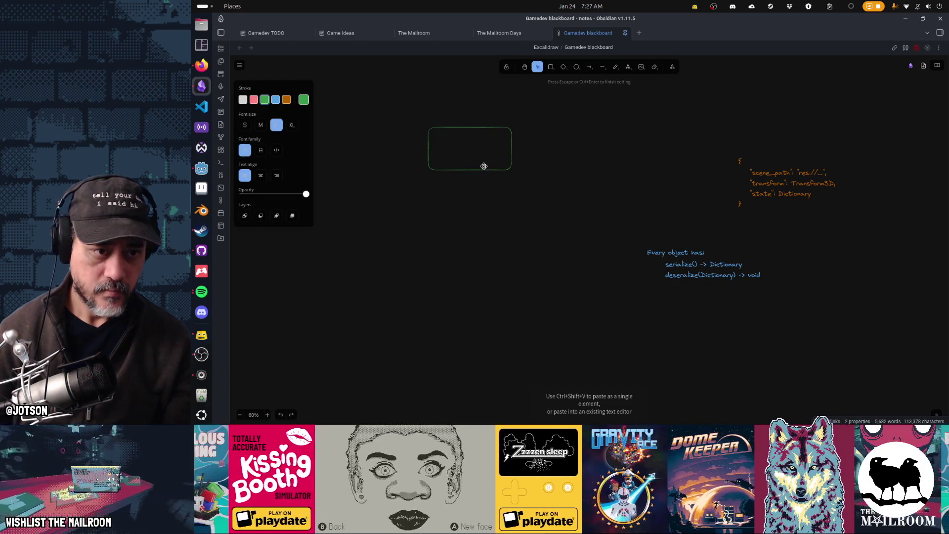
double_click(484, 167)
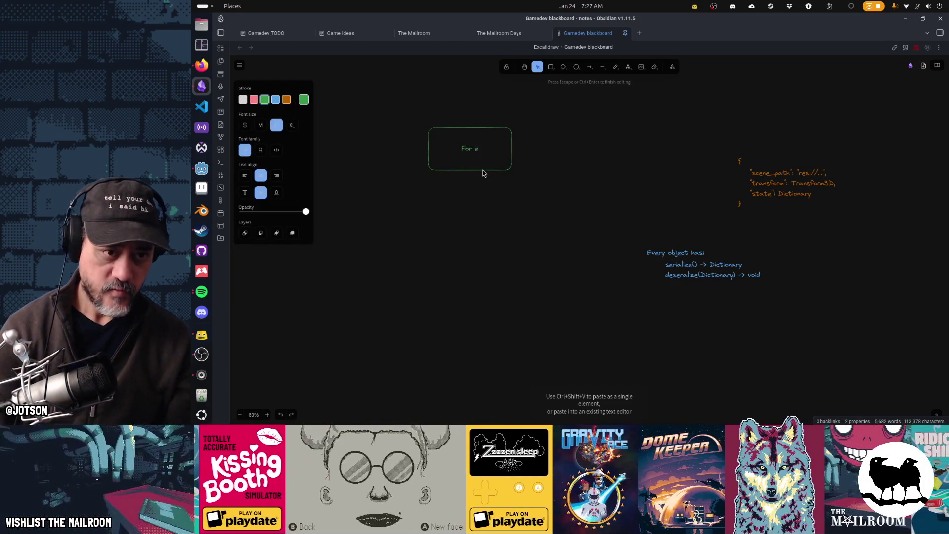
text(le interactable object)
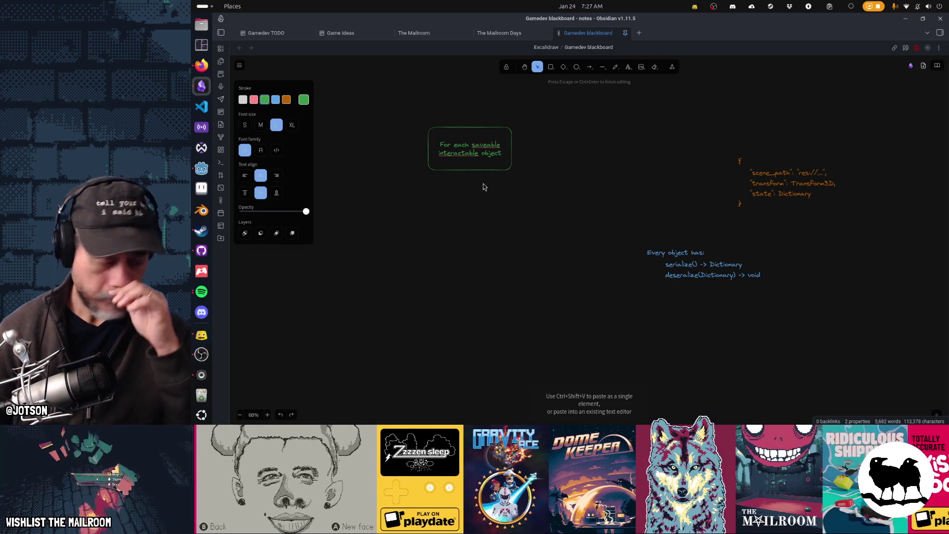
drag(479, 171, 446, 186)
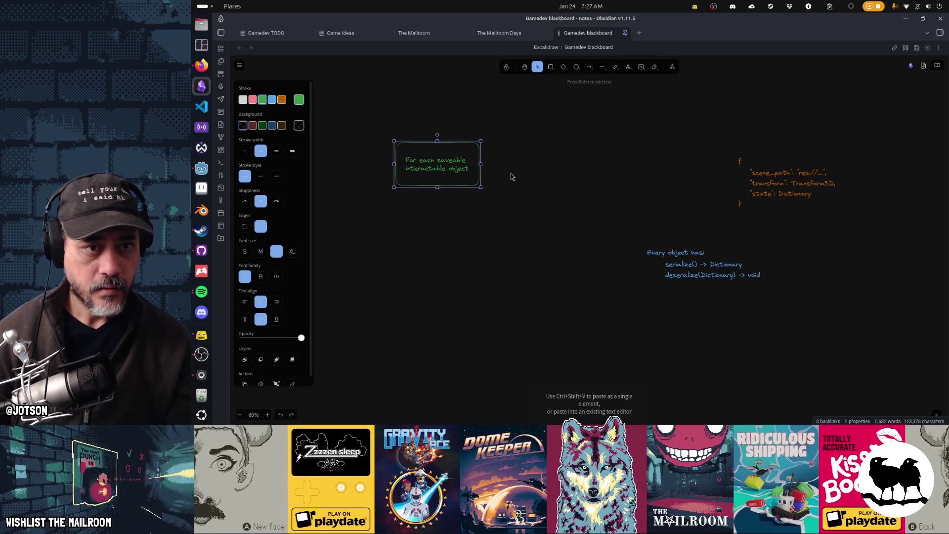
- Draw an arrow out of the first step box and a second rectangle at its end
click(589, 67)
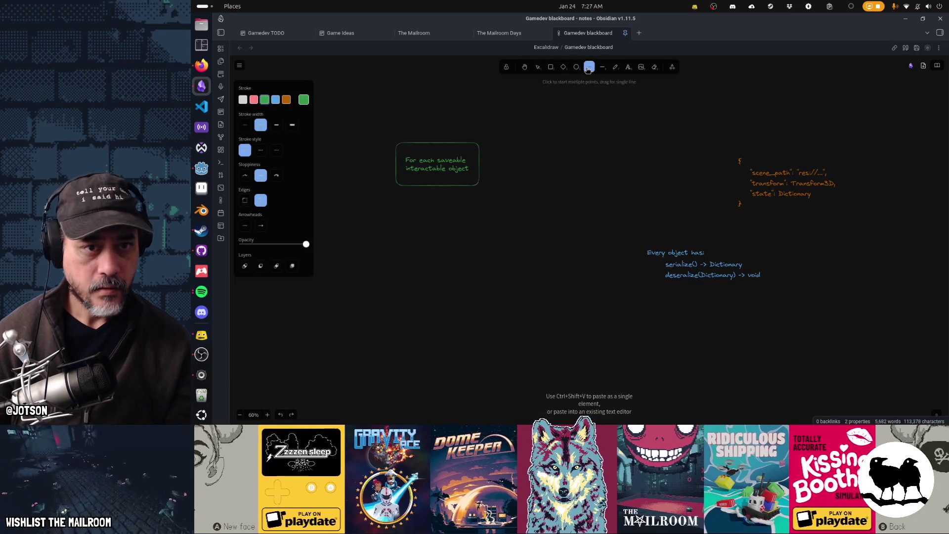
drag(482, 163, 515, 162)
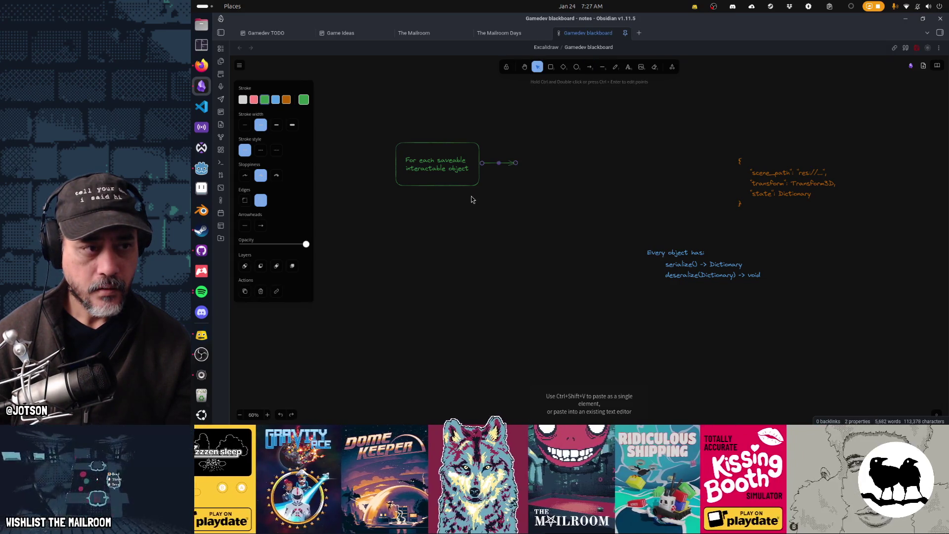
click(551, 69)
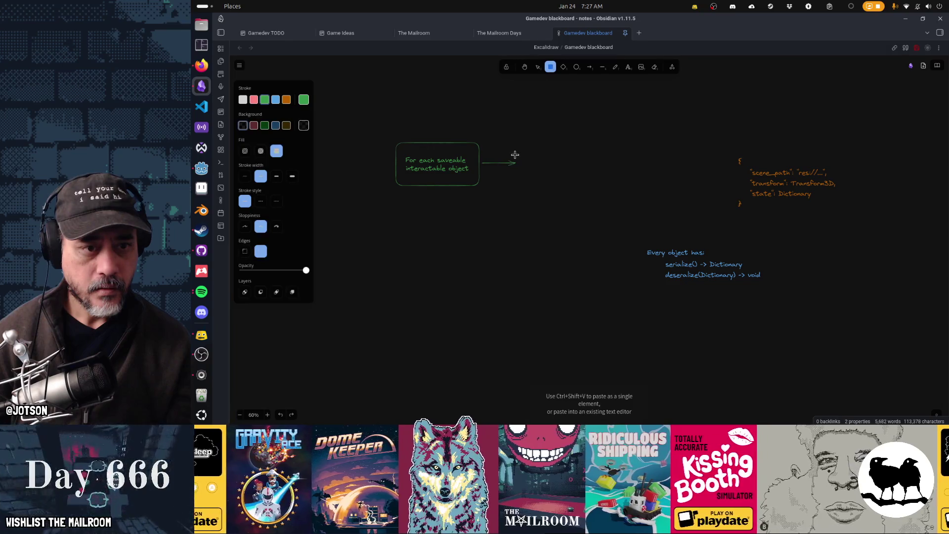
mouse_move(515, 142)
mouse_down()
mouse_move(603, 185)
mouse_move(576, 174)
mouse_up()
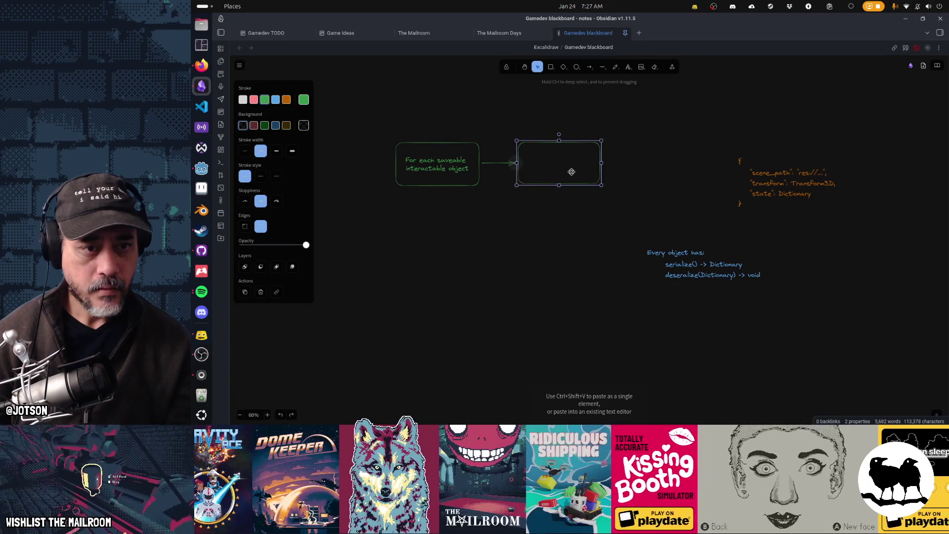
- Label the new box 'Call serialize() on the object to get it's state' and move it below
key(Return)
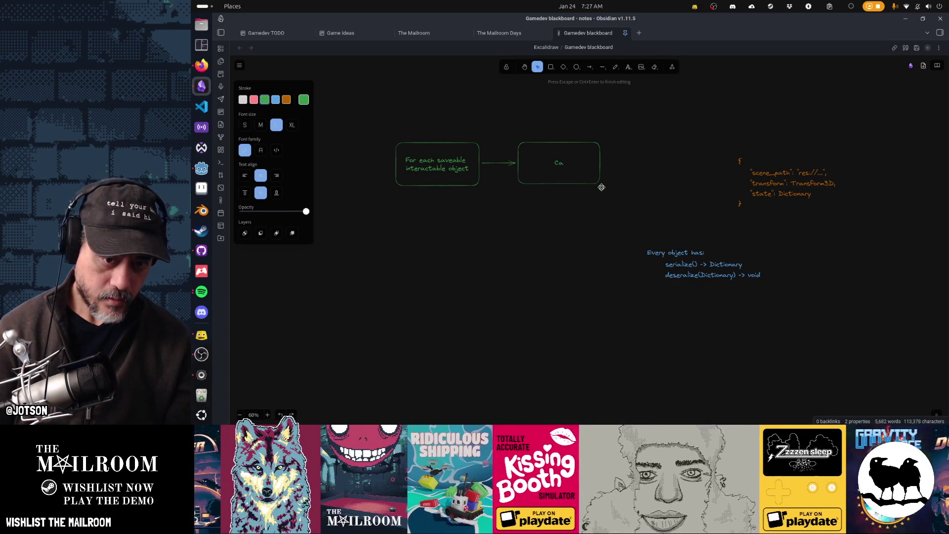
text(ll seriali)
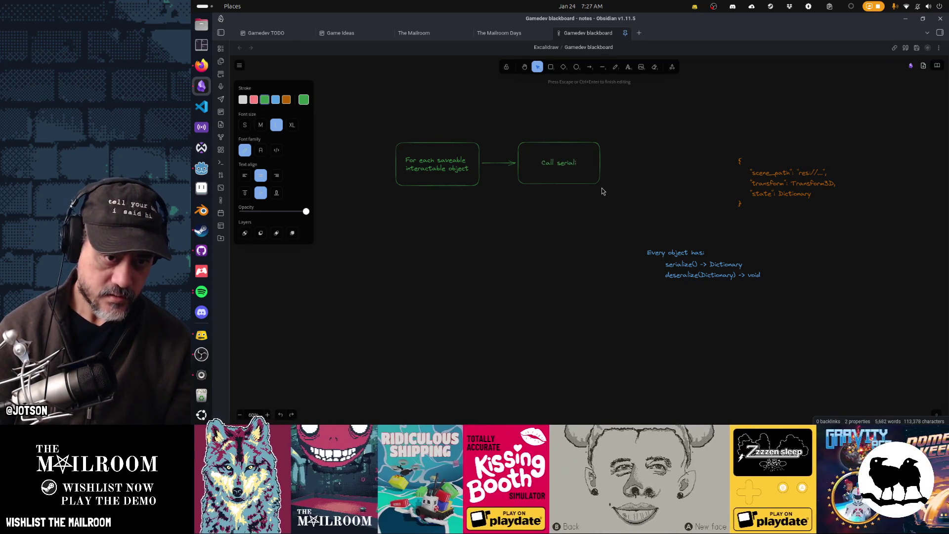
text(ze() on the object)
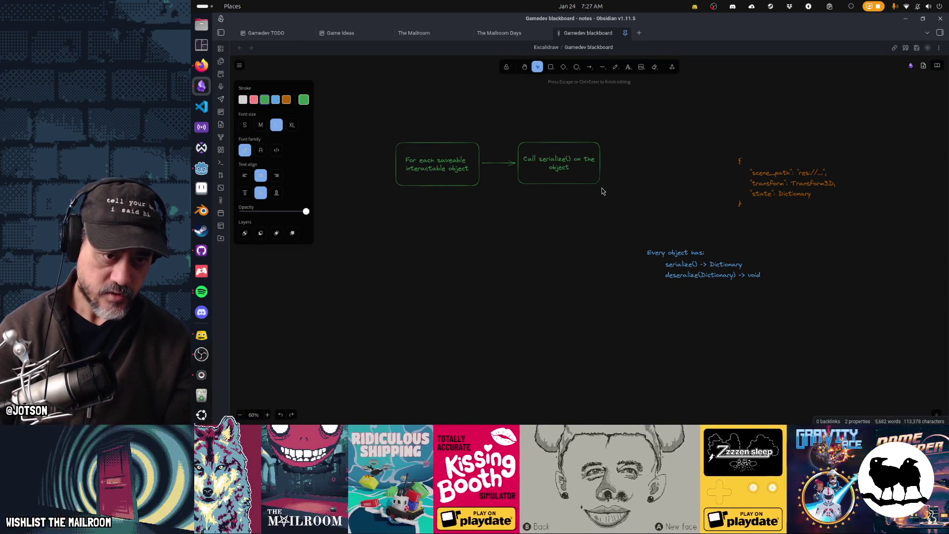
text( to get it's state)
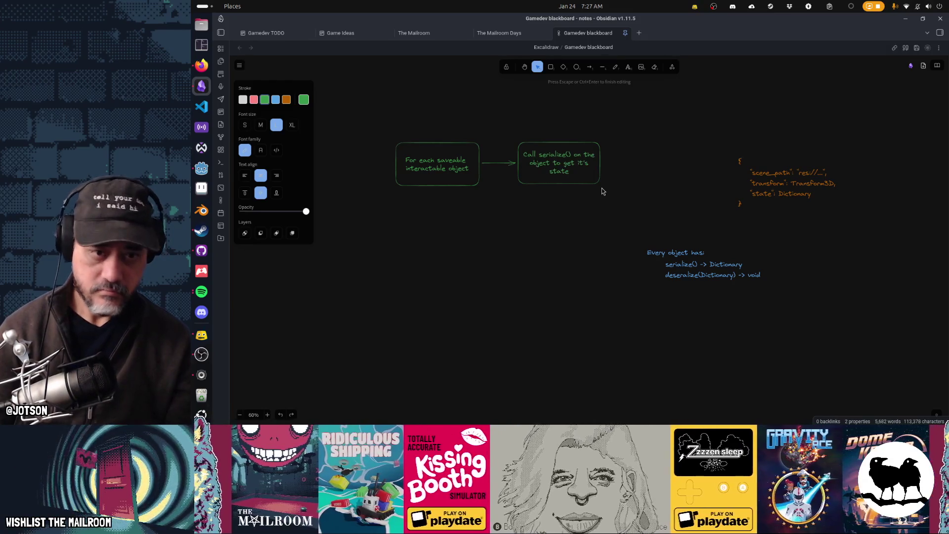
key(Escape)
mouse_move(583, 184)
mouse_down()
mouse_move(455, 270)
mouse_move(462, 257)
mouse_move(541, 267)
mouse_move(568, 258)
mouse_up()
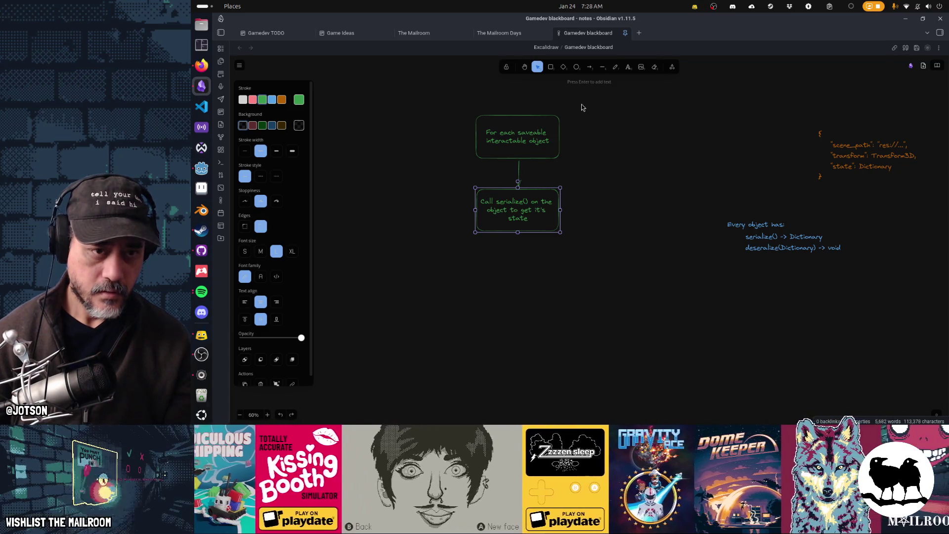
- Draw an arrow down from the serialize box to a third box labelled 'Create dictionary of scene path, transform, state and add to gamestate'
click(592, 69)
mouse_move(519, 236)
mouse_down()
mouse_move(518, 273)
mouse_move(566, 311)
mouse_up()
key(r)
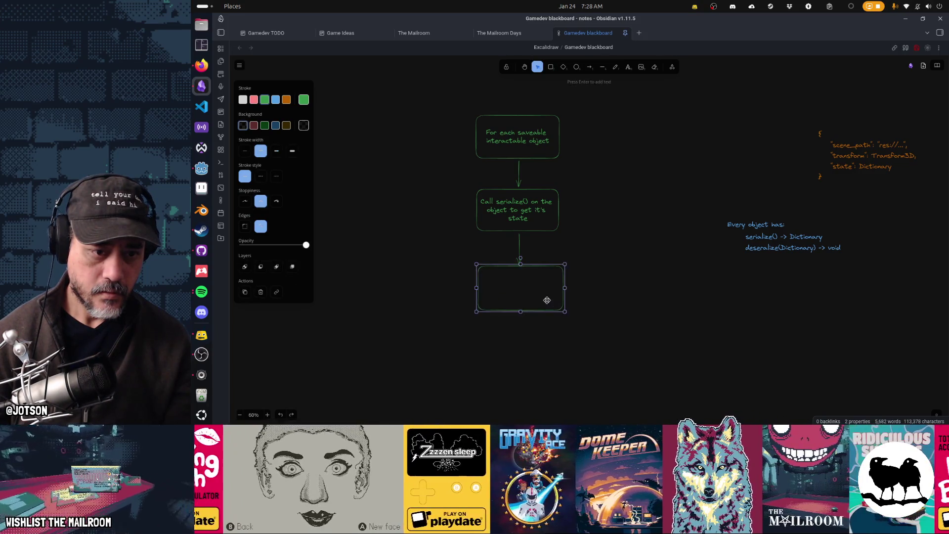
double_click(527, 296)
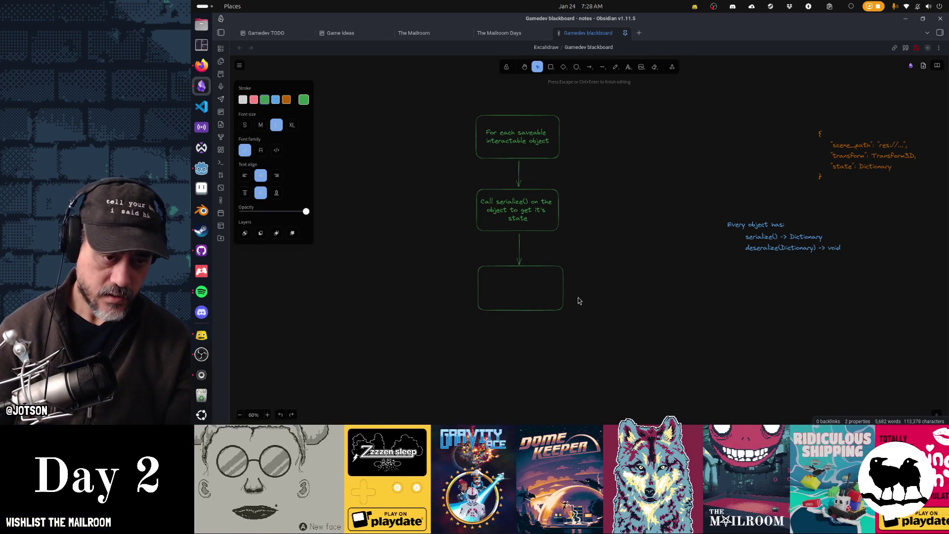
text(Create d)
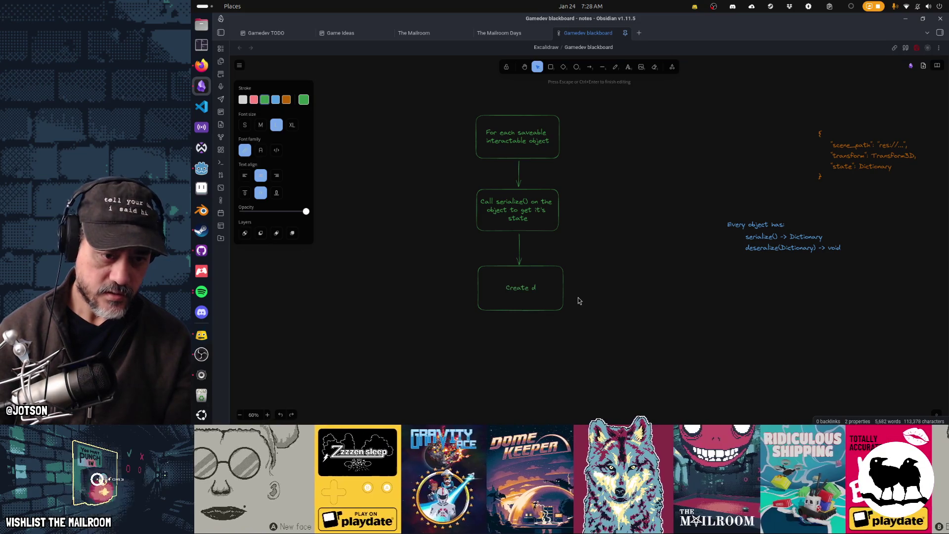
text(ictionary of )
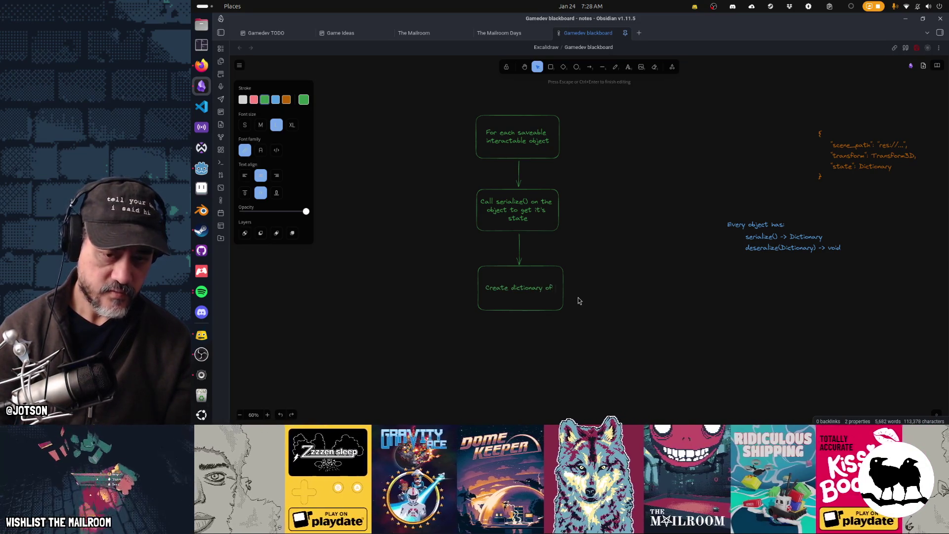
text(scene)
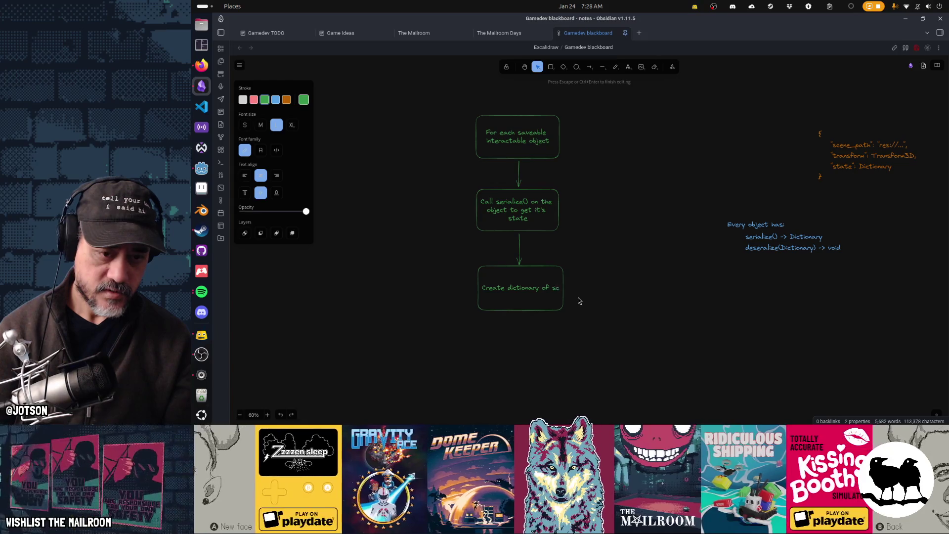
text( path,)
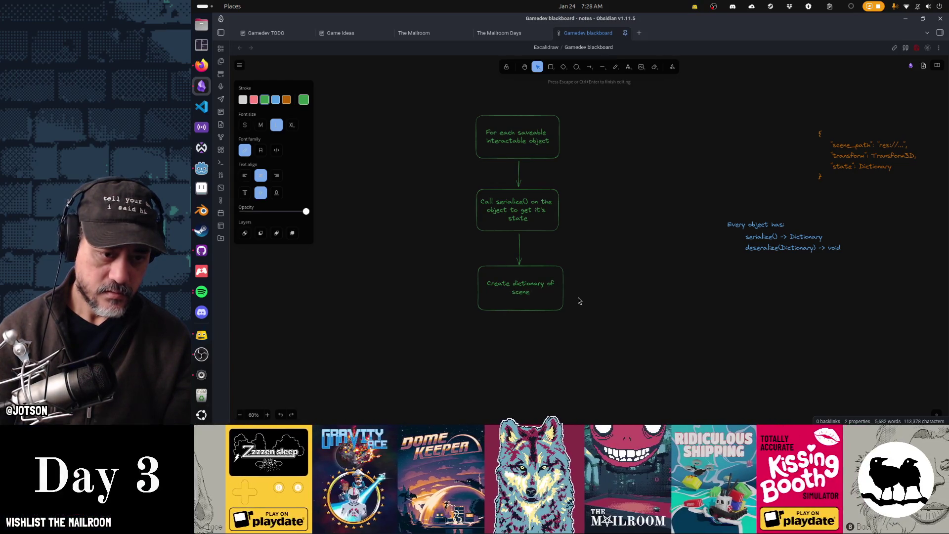
text( transform,)
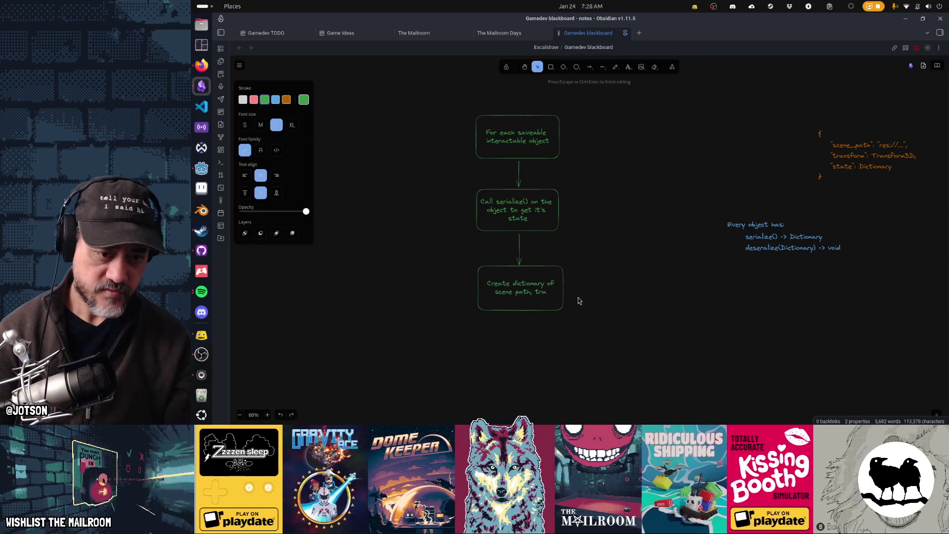
text( state)
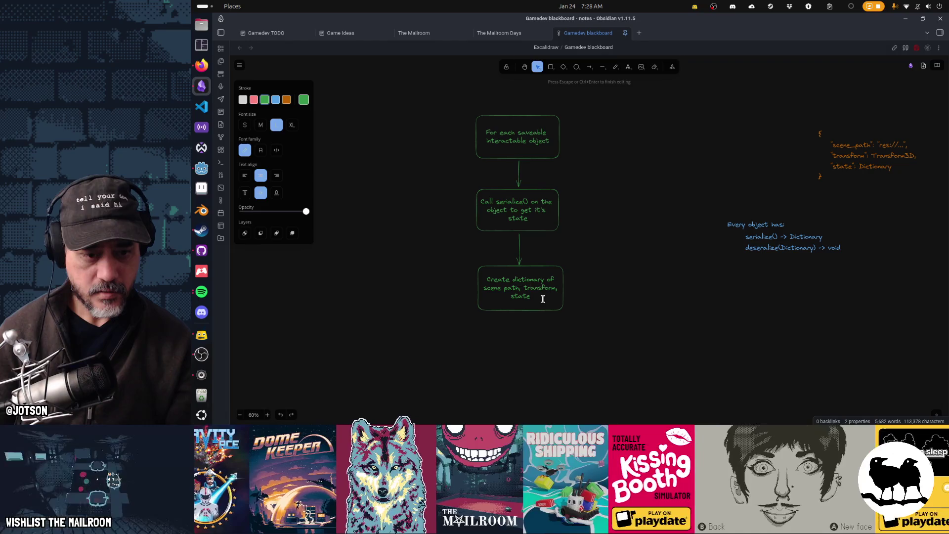
text(an)
text(d add to ga)
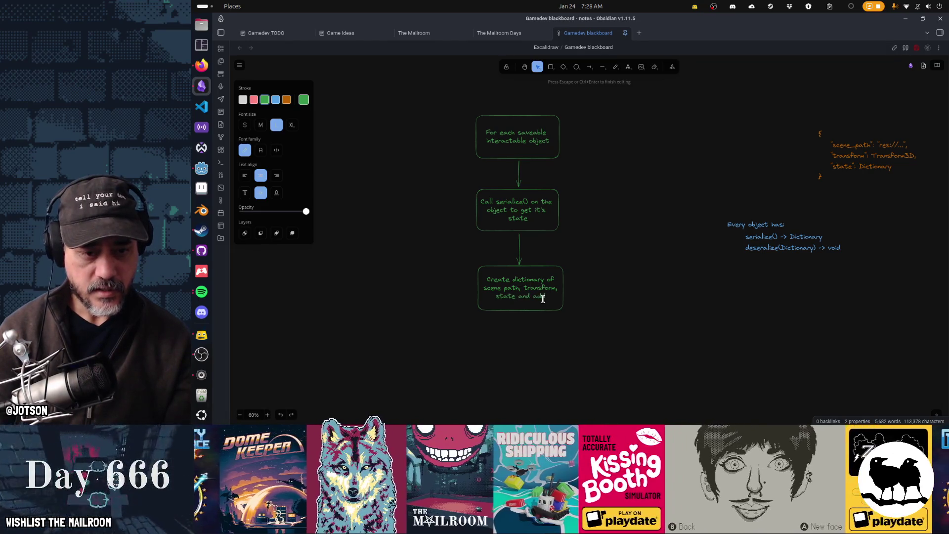
text( to)
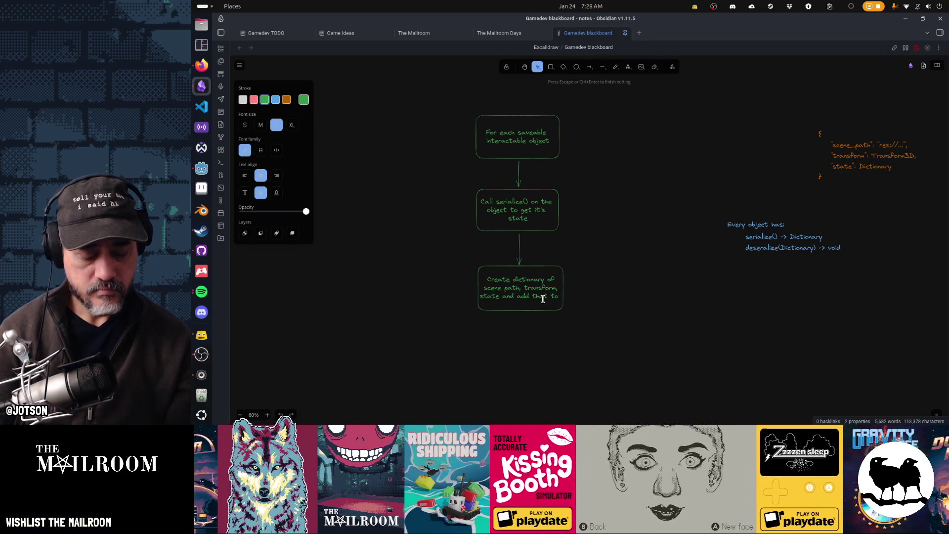
text( gamestate)
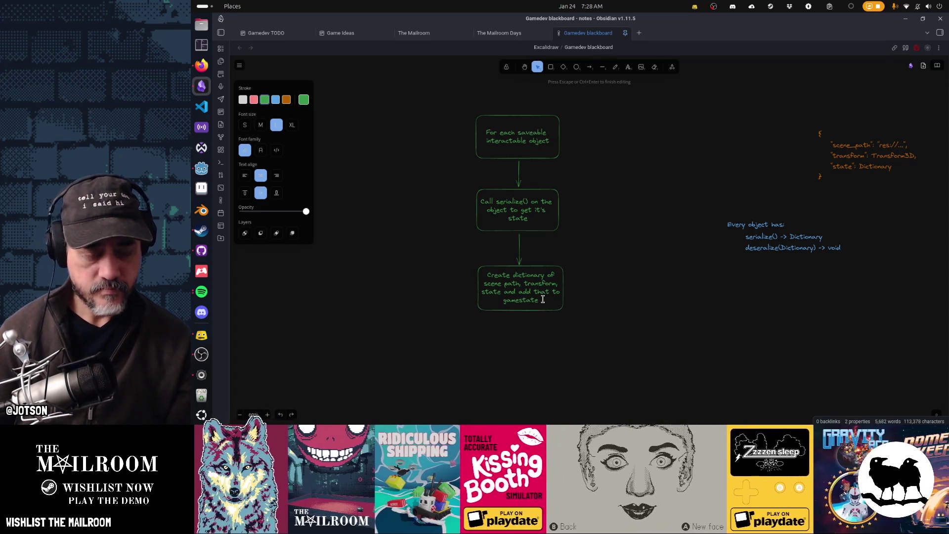
- Finish the third label, then move the orange JSON snippet and 'Every object has' note beside the flowchart
click(588, 327)
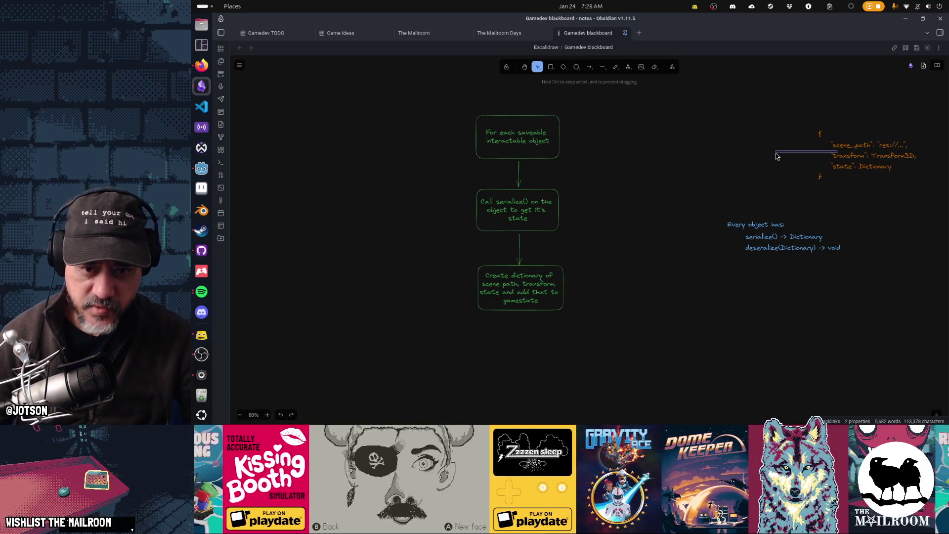
drag(843, 147, 635, 132)
drag(769, 224, 650, 207)
click(710, 290)
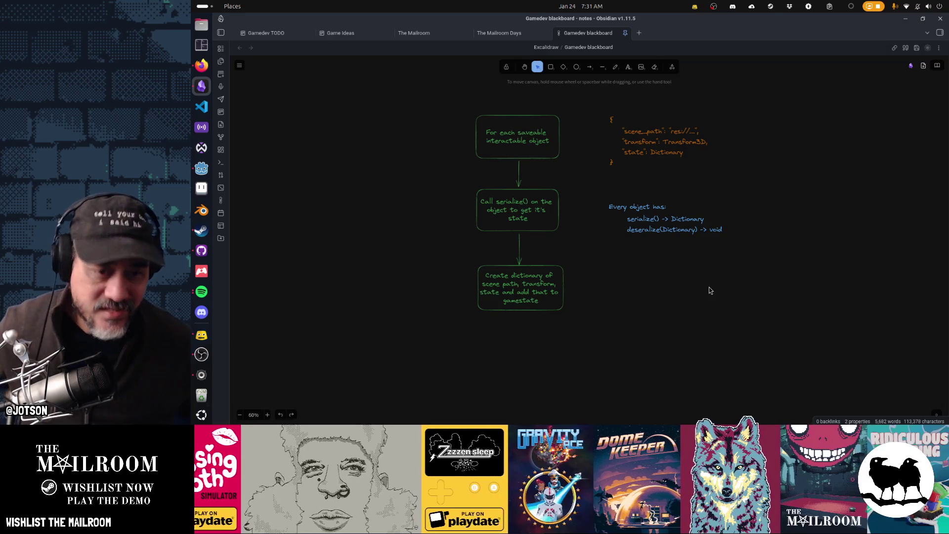
- Switch from Obsidian to the Godot editor showing gamestate.gd
click(201, 168)
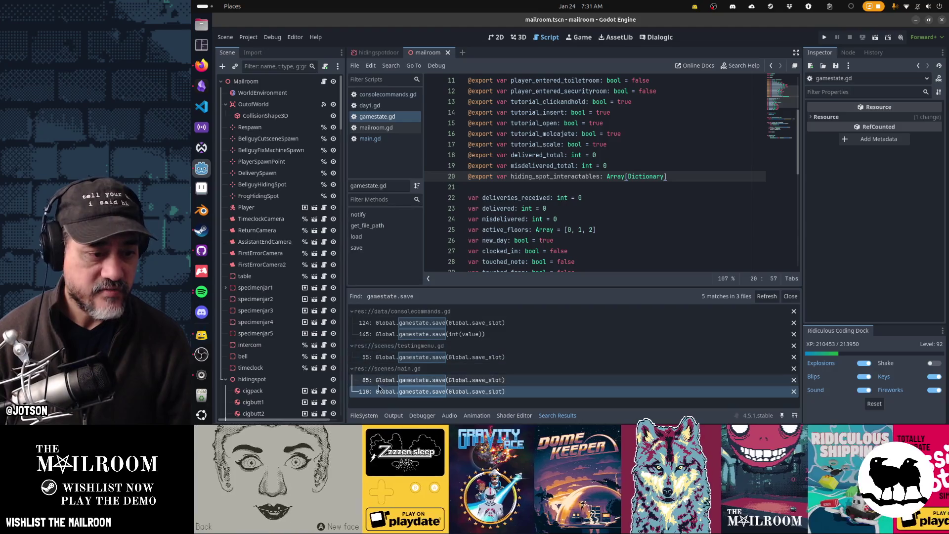
- Open the props folder in FileSystem, look at ball.tscn, bin.gd and bin.tscn, and enlarge the dock
click(364, 415)
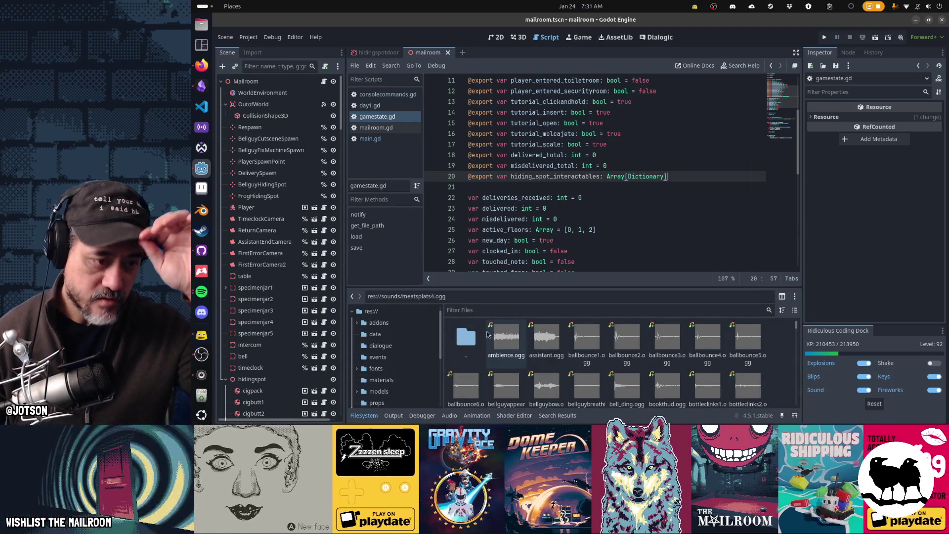
scroll(400, 356, down, 1)
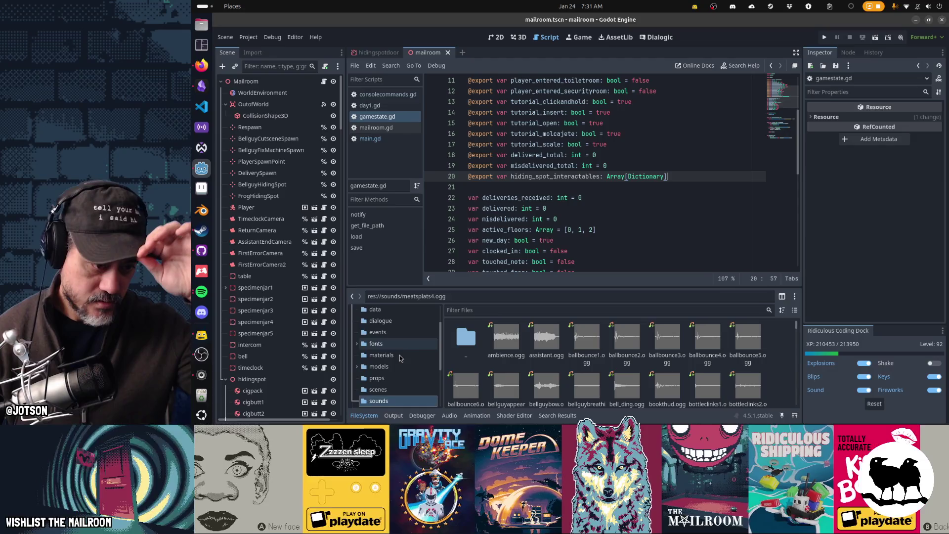
click(404, 378)
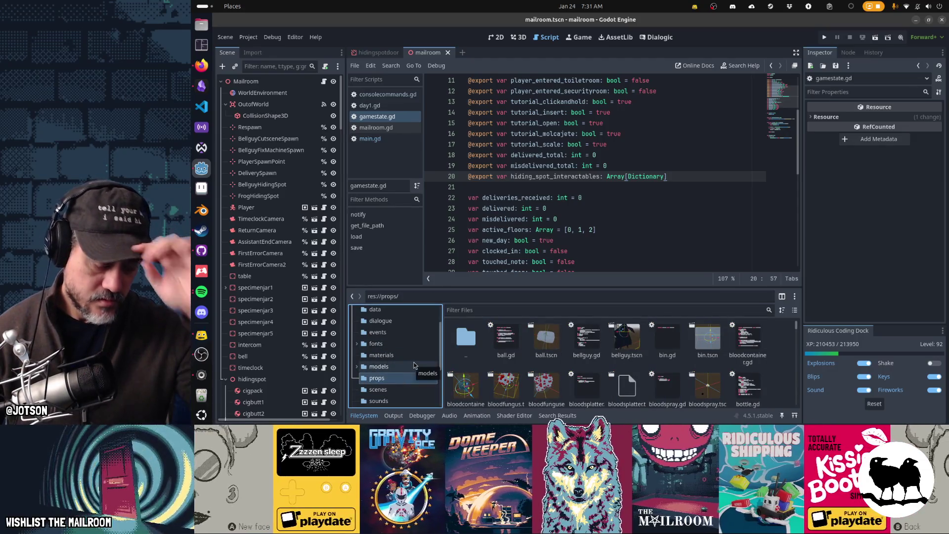
click(550, 336)
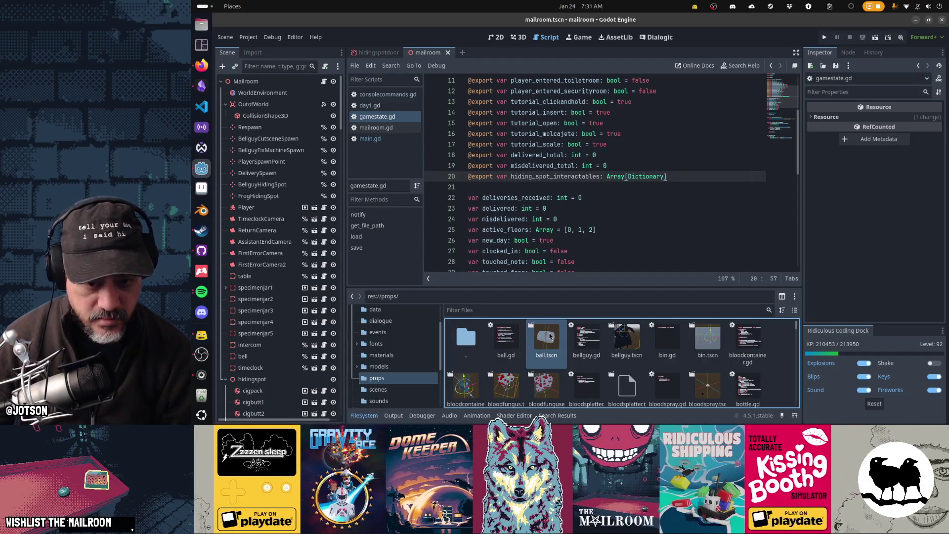
click(659, 337)
click(704, 339)
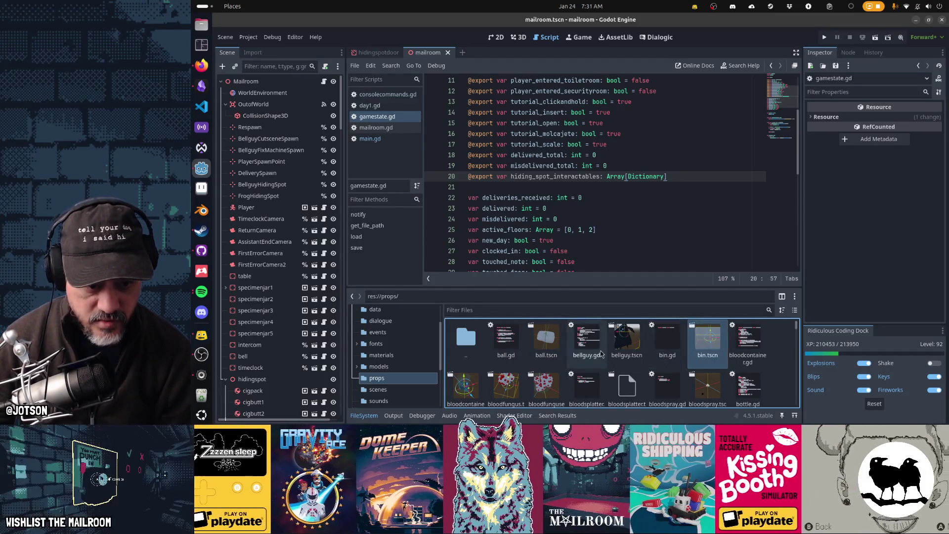
scroll(602, 354, down, 1)
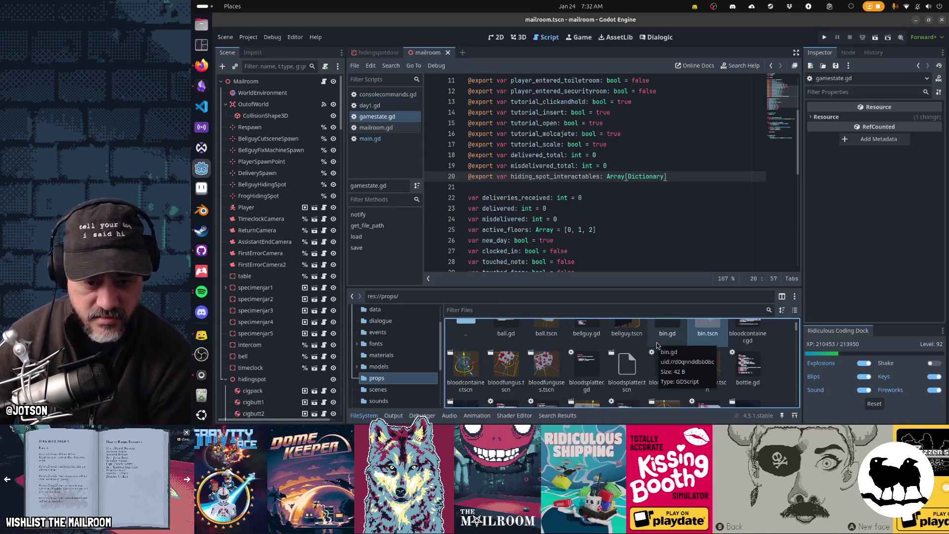
scroll(658, 346, down, 1)
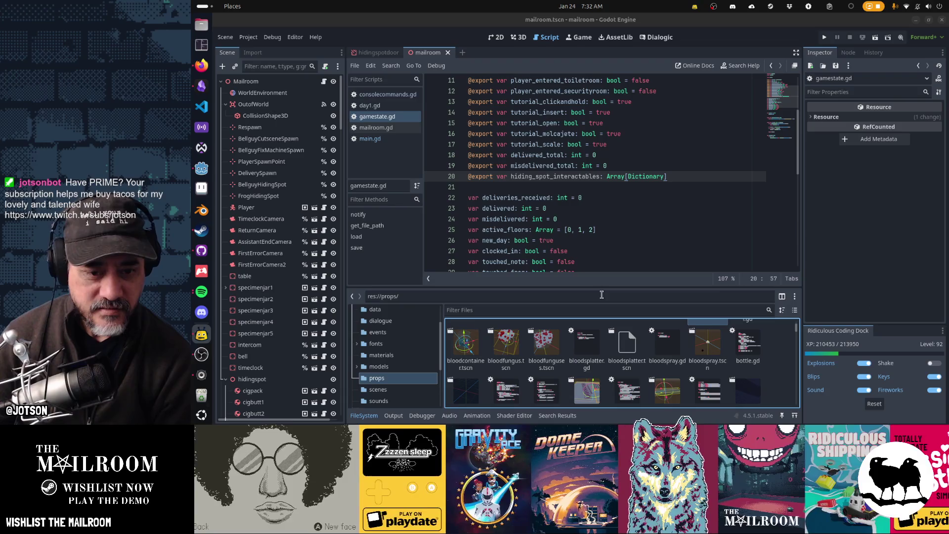
click(605, 286)
drag(605, 287, 603, 270)
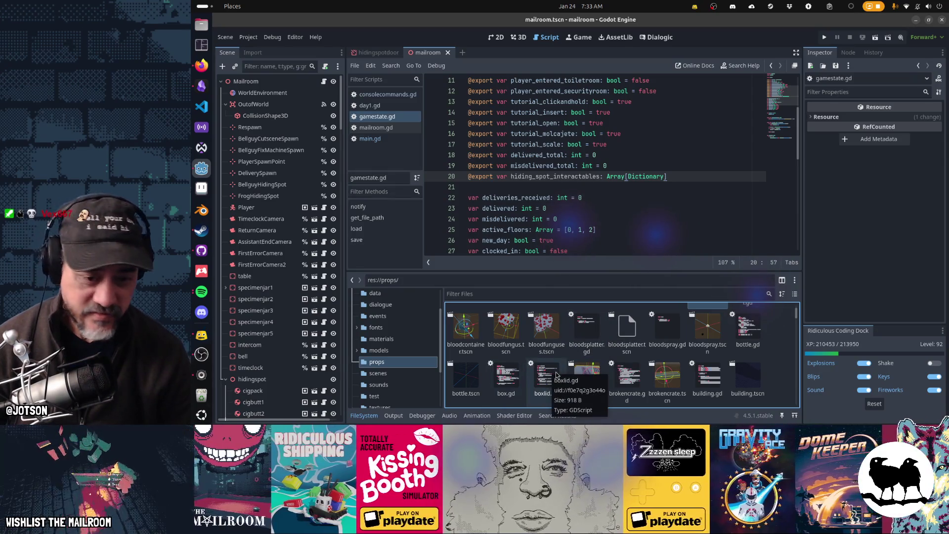
- Open bottle.gd to review its liquid_capacity and recipe fields, then open canister.gd
double_click(742, 326)
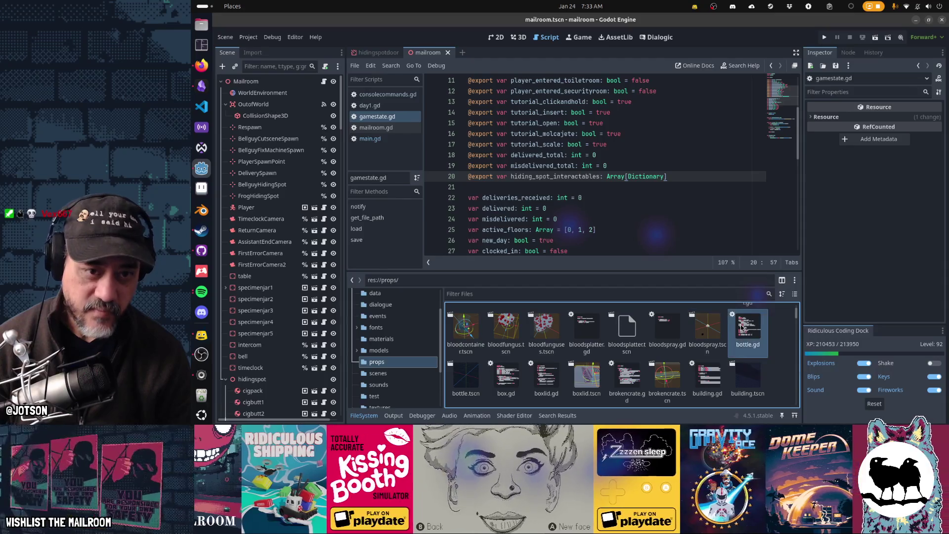
click(551, 176)
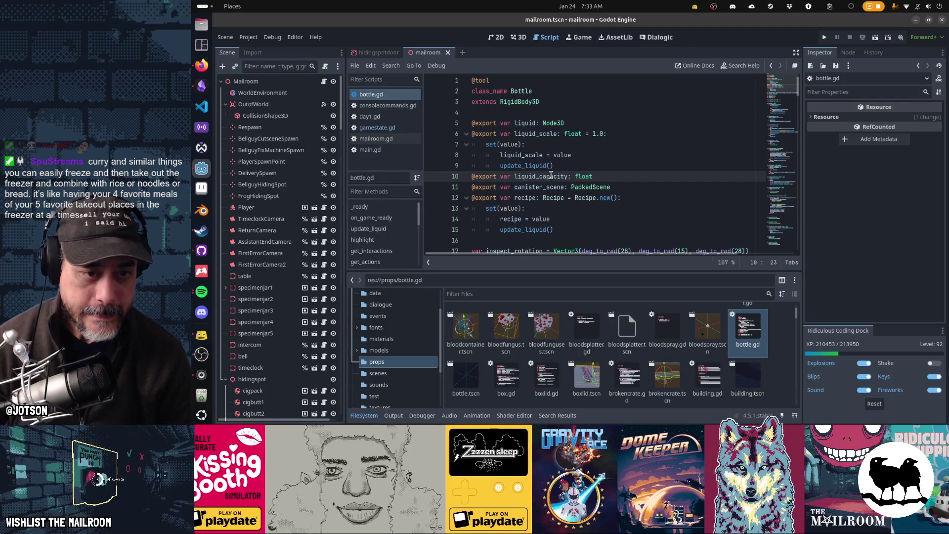
scroll(550, 176, down, 2)
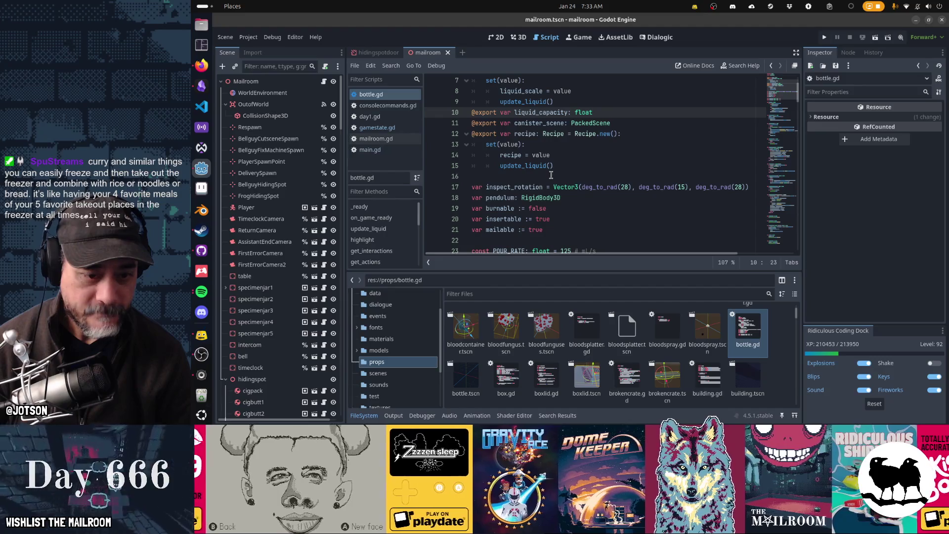
scroll(589, 348, down, 1)
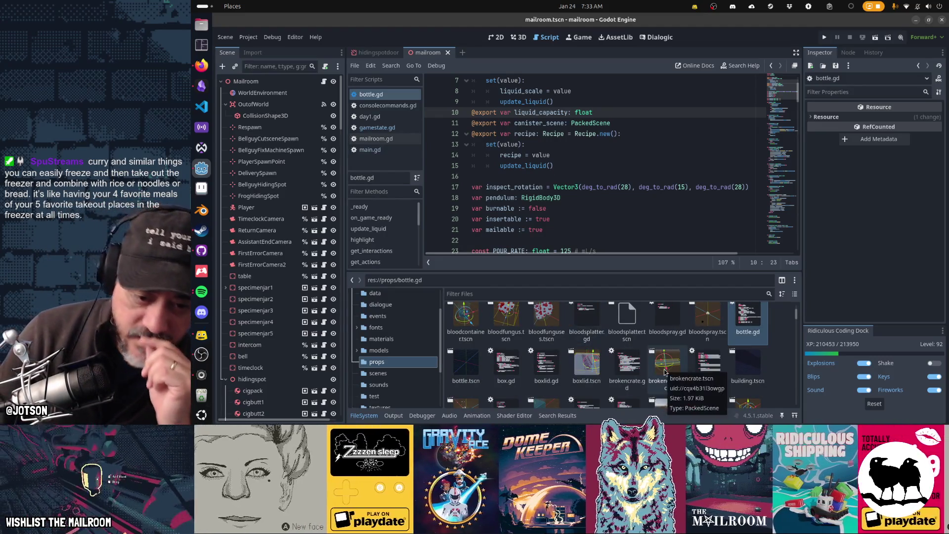
scroll(665, 372, down, 1)
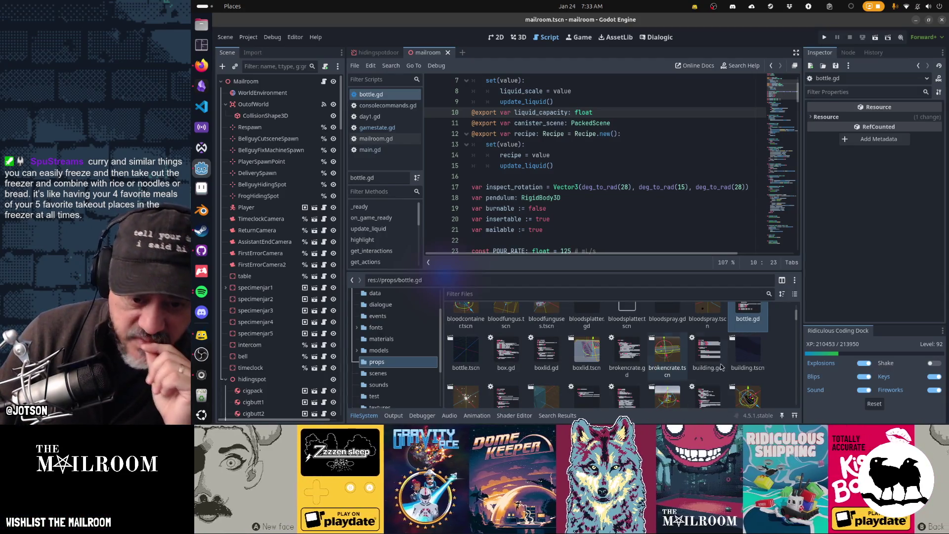
scroll(541, 338, down, 3)
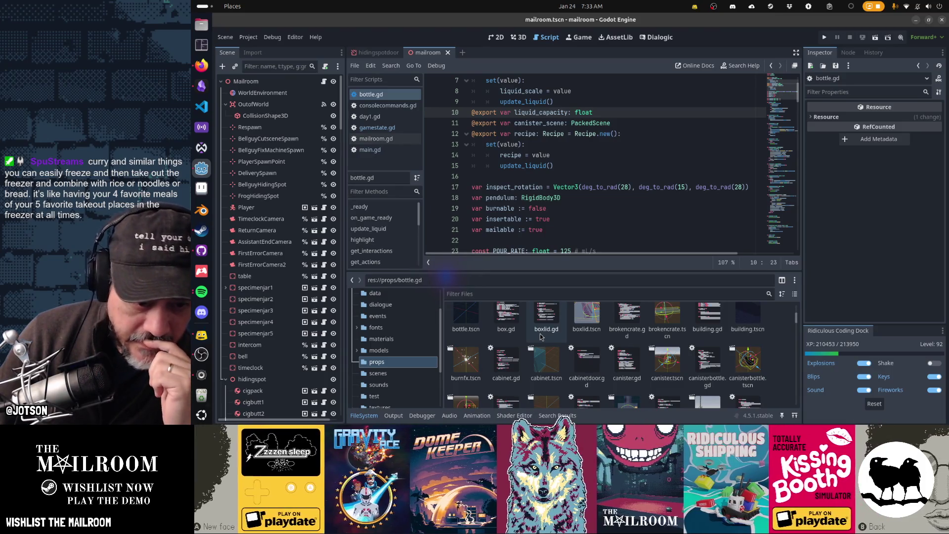
scroll(541, 338, down, 2)
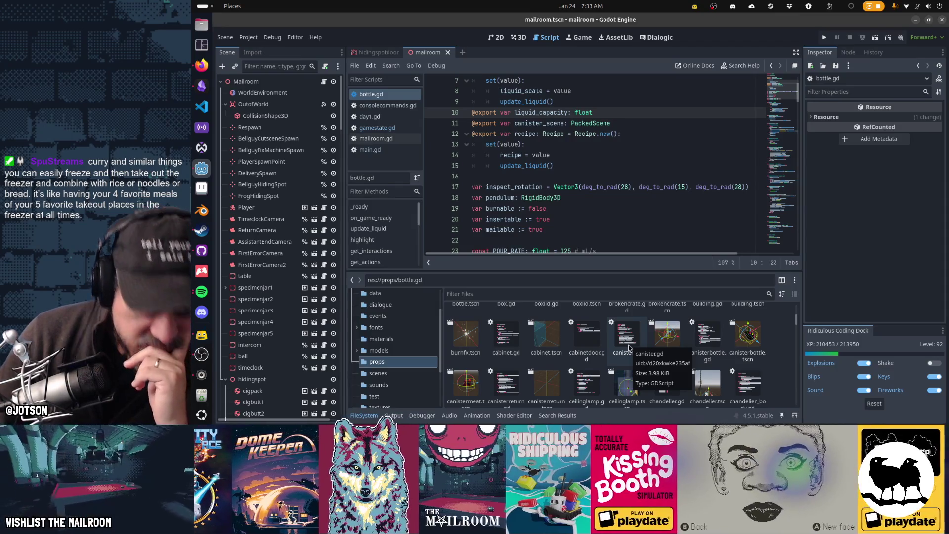
double_click(626, 336)
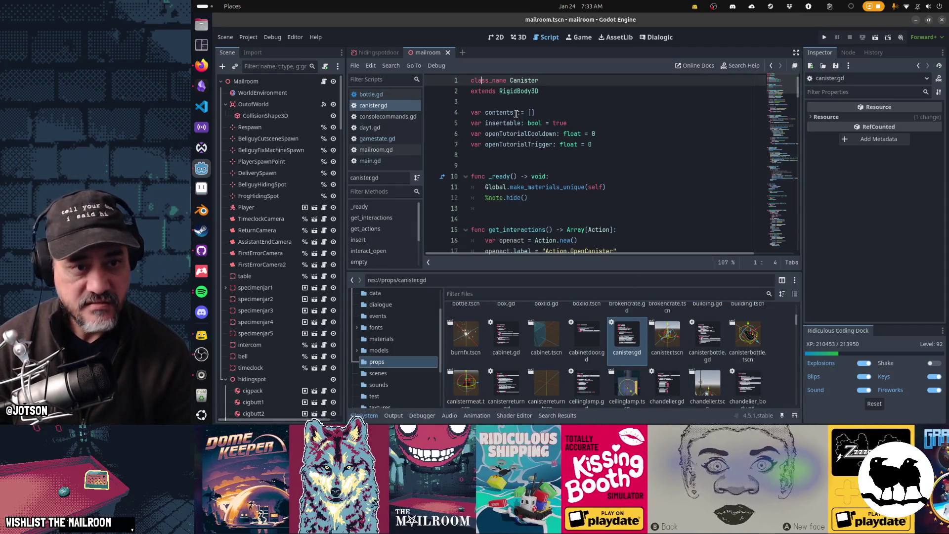
- Select the contents array variable in canister.gd's Canister class
double_click(517, 113)
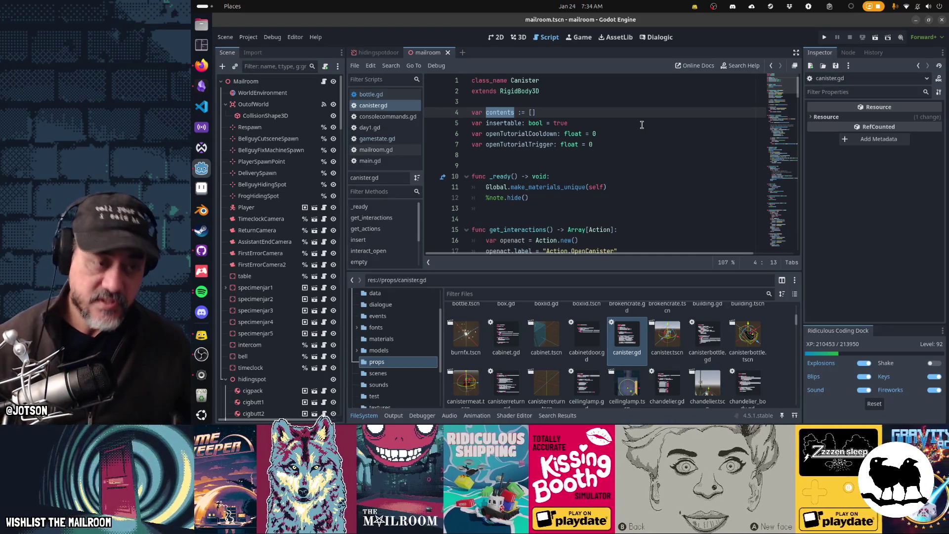
- On the blackboard, shift the flowchart left and add a red 'Potential problems' heading
key(alt+Tab)
key(alt+Tab)
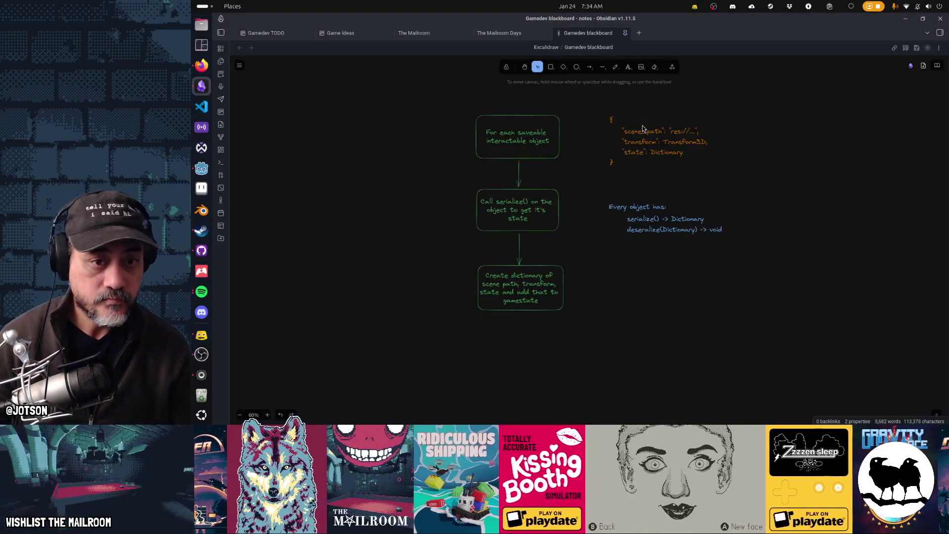
drag(756, 131, 651, 133)
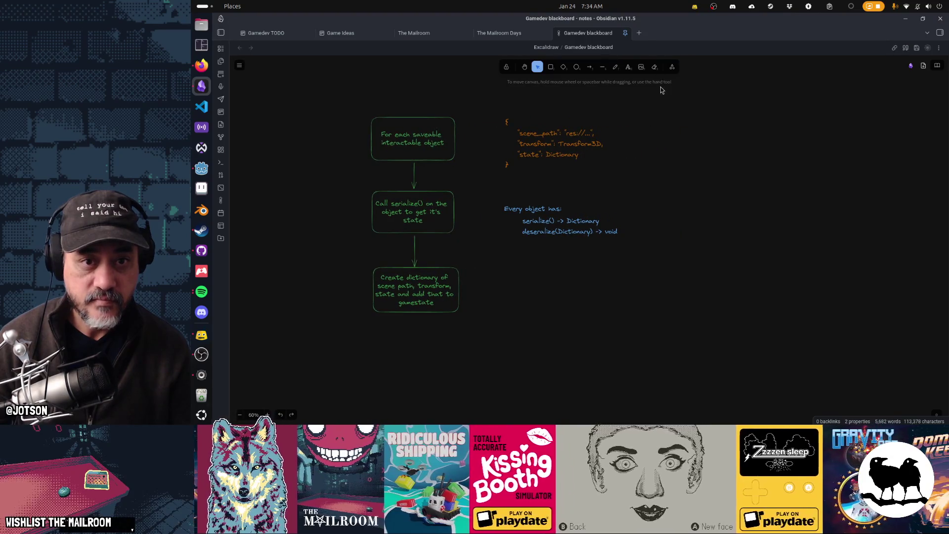
click(629, 67)
click(660, 105)
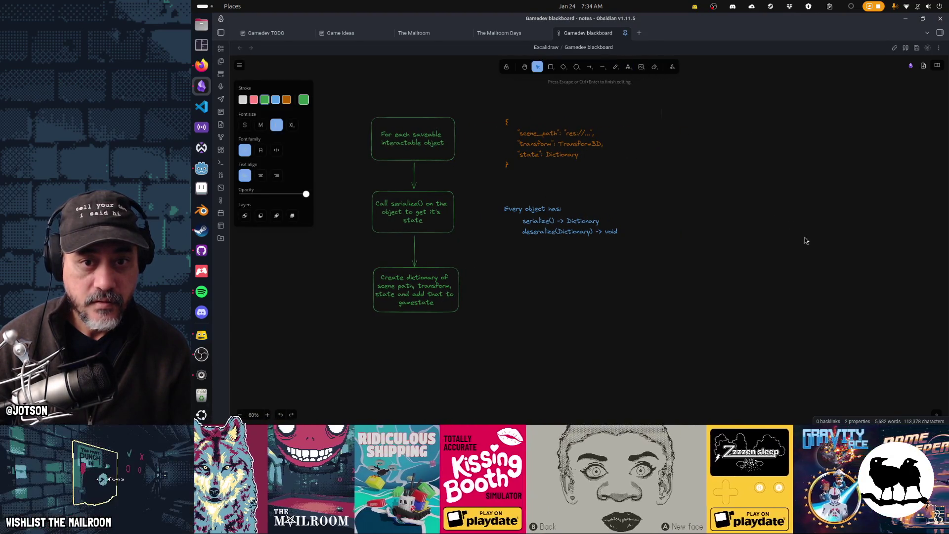
text(Potential)
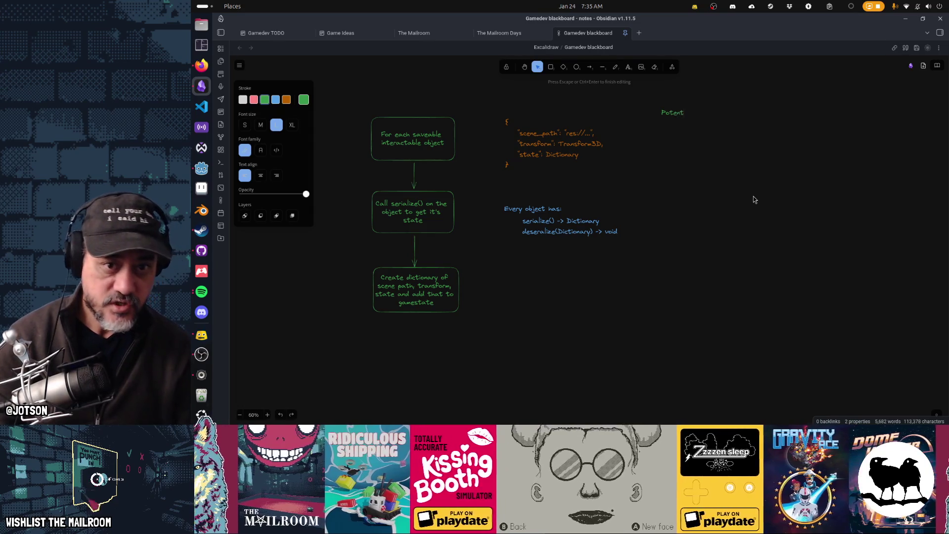
text( problems:)
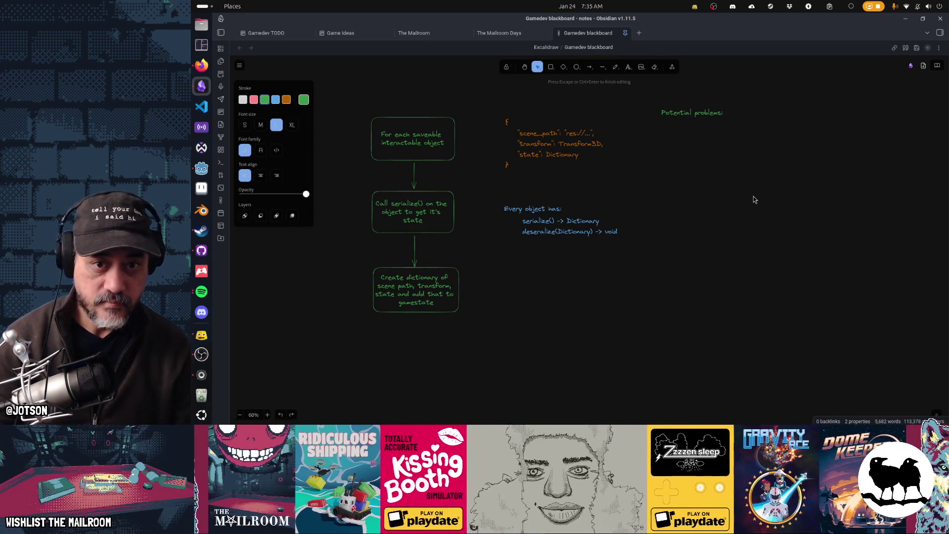
click(253, 99)
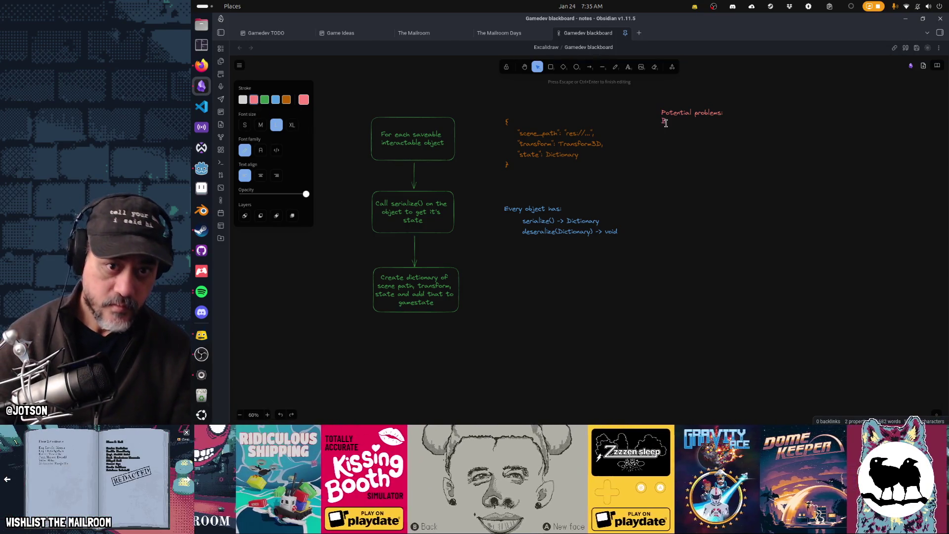
- Add the list item '- Bottles have a recipe' under the heading
key(Return)
text(Bottles)
key(Return)
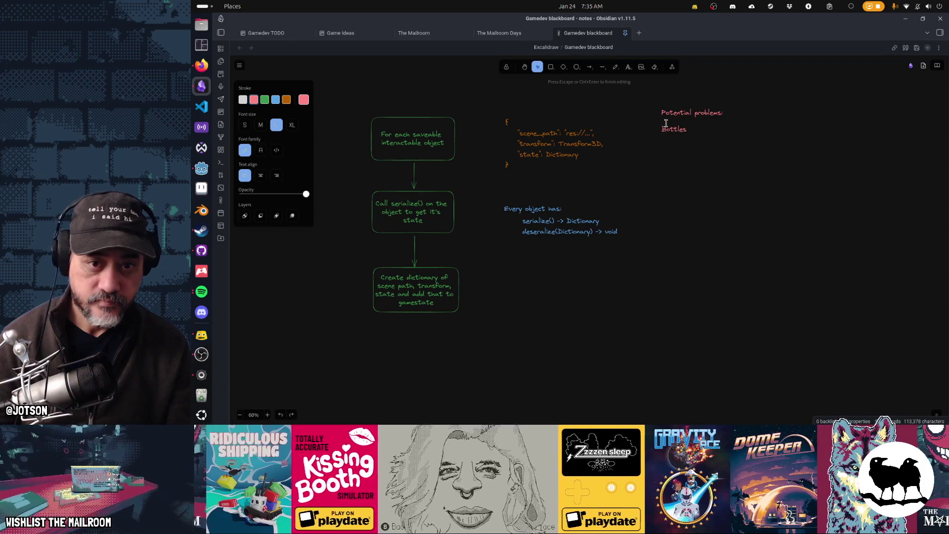
text(-)
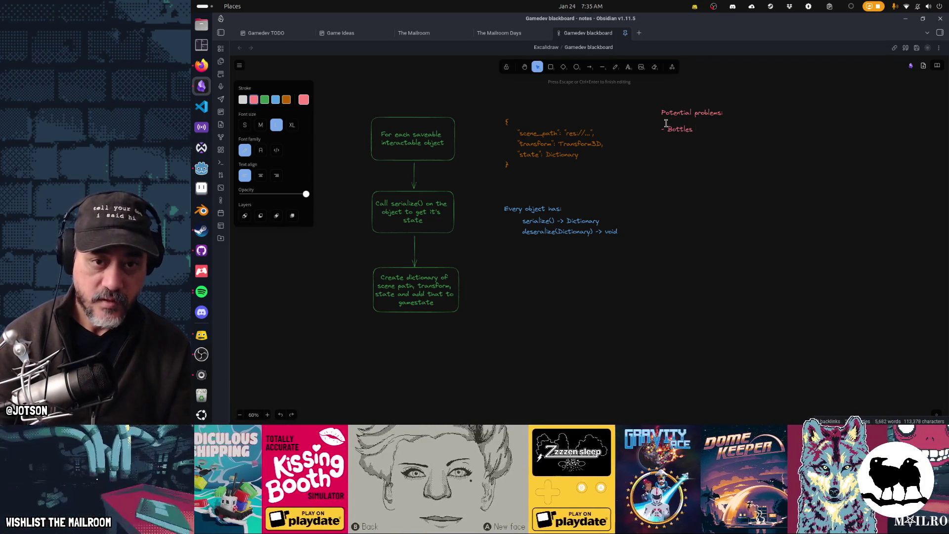
key(End)
text(have a r)
text(ei)
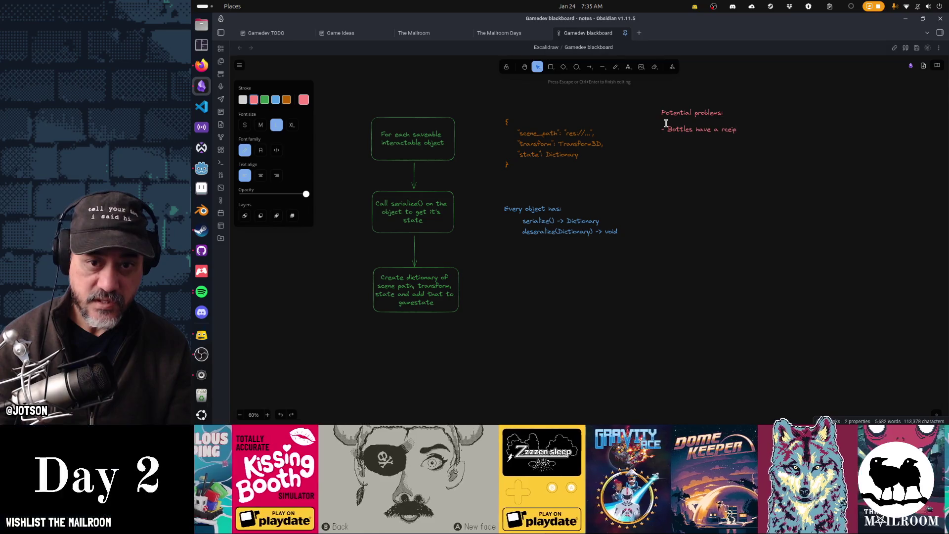
text(cipe and liquid)
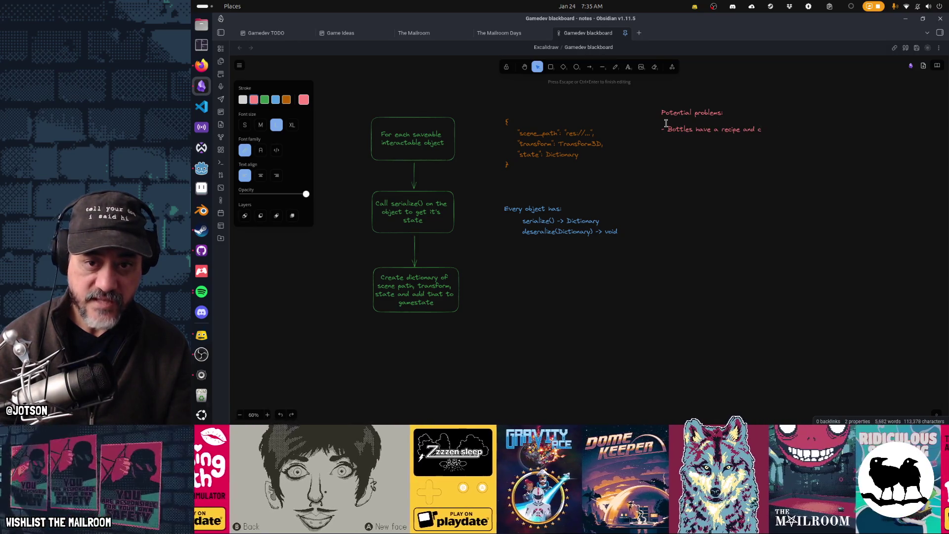
text(apac)
key(BackSpace)
key(BackSpace)
key(BackSpace)
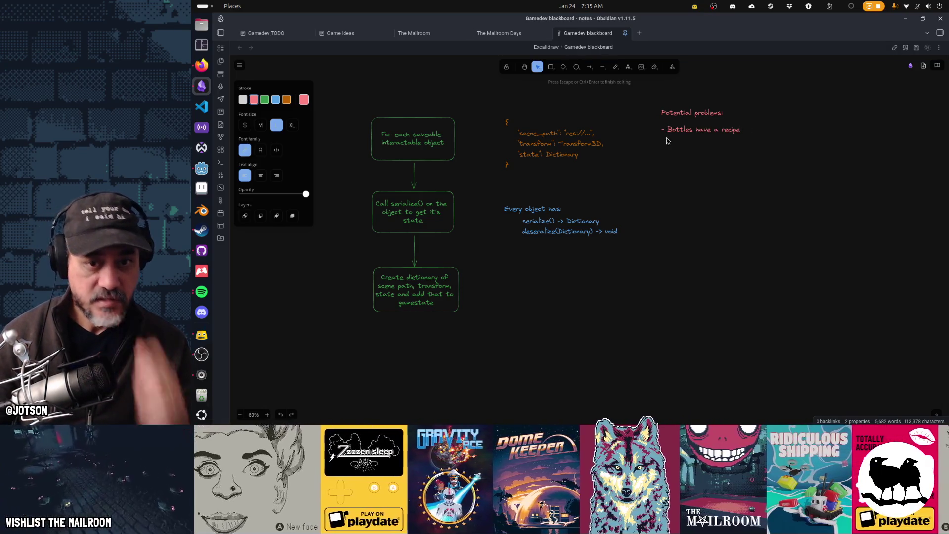
- Add '- Canisters have contents which are references to a scene instance' as the next item
key(Return)
text(-)
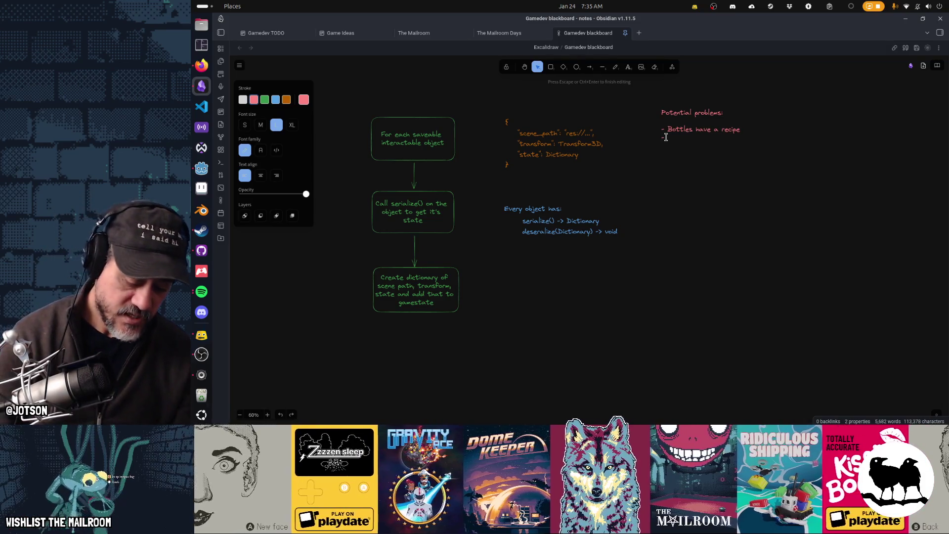
text( Canisters ha)
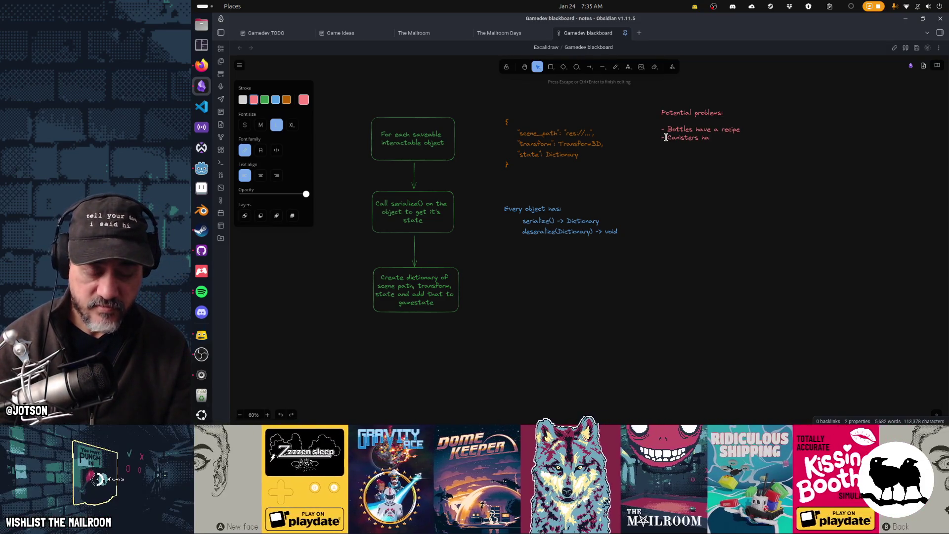
text( can)
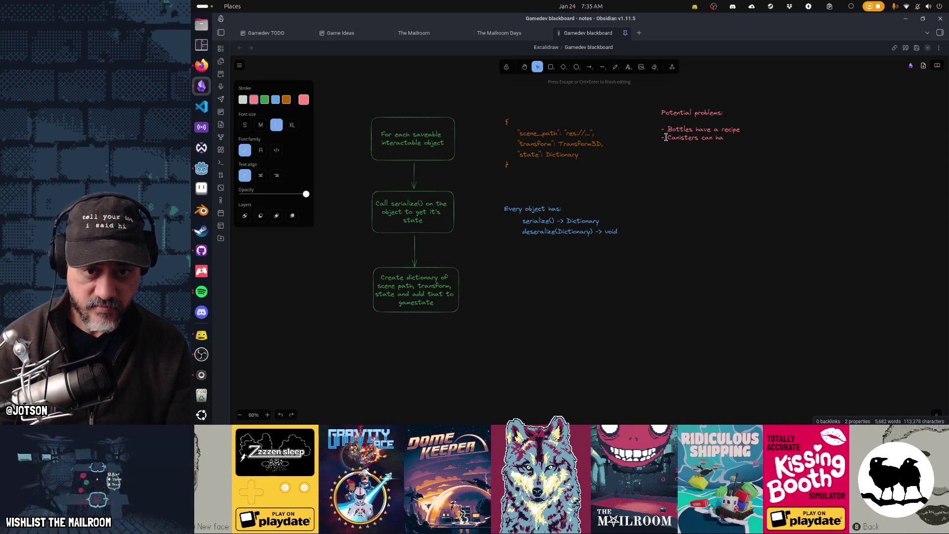
key(BackSpace)
key(BackSpace)
key(BackSpace)
text(have conte)
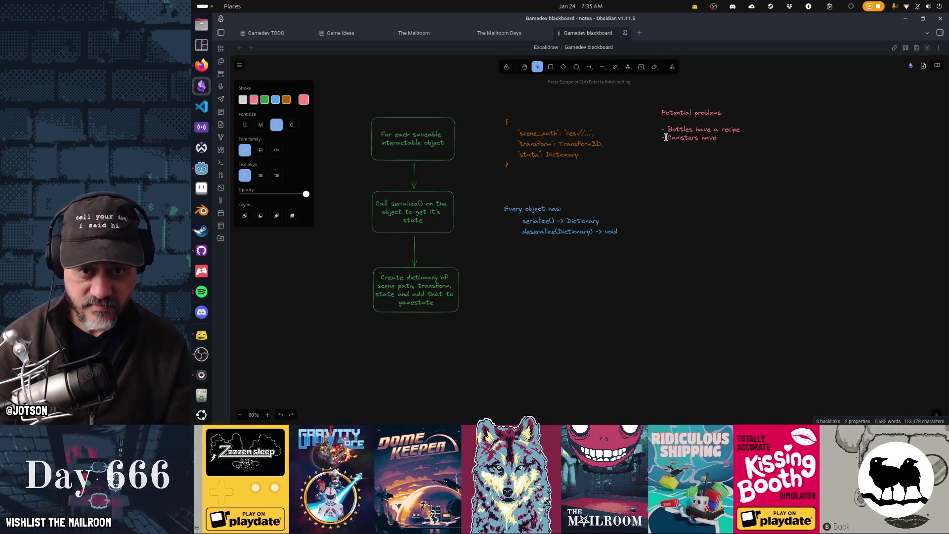
text(nts which are)
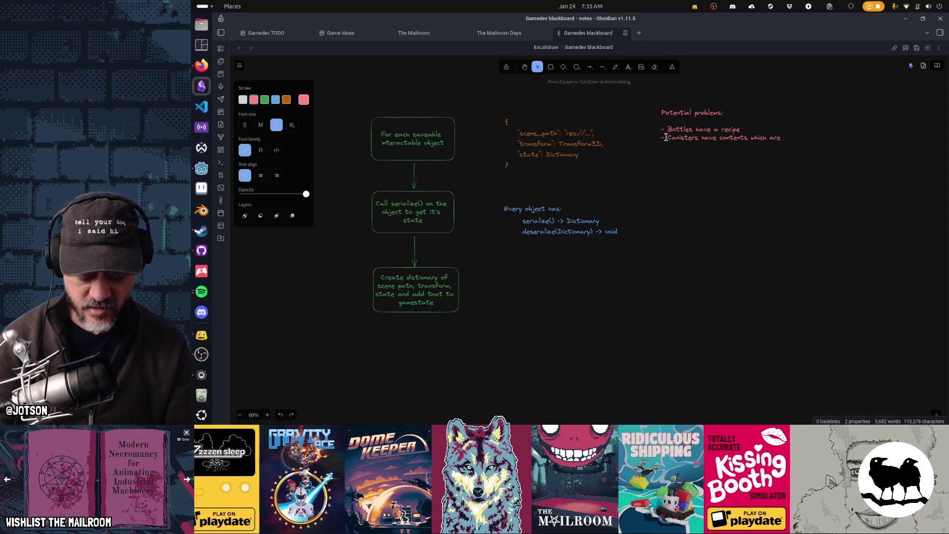
text( references to a sce)
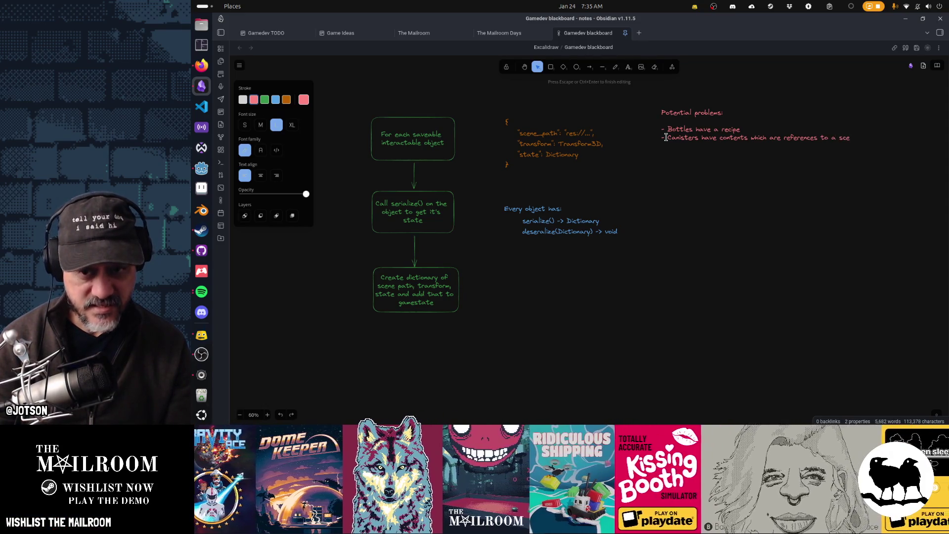
text(nstance)
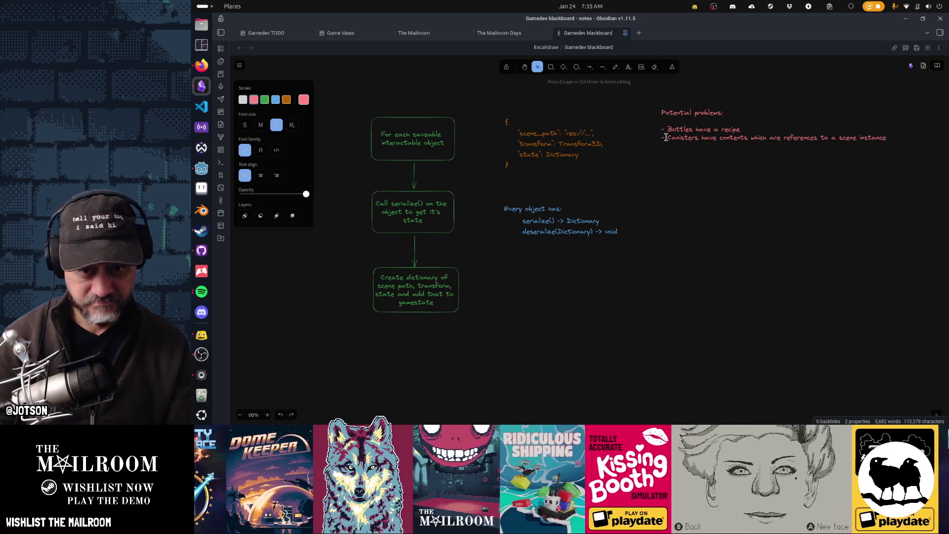
- Break the canisters item onto a new line after 'which', keeping the note's original size
click(772, 305)
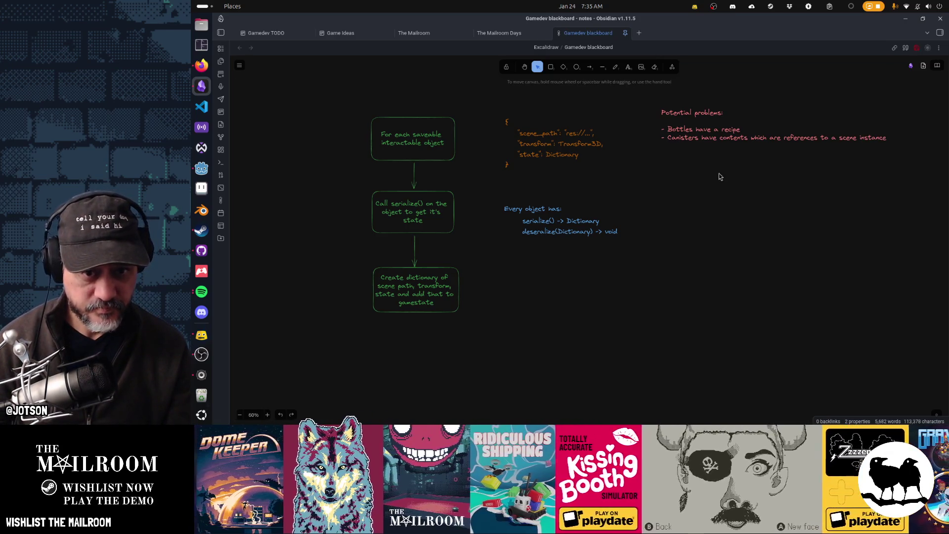
click(706, 118)
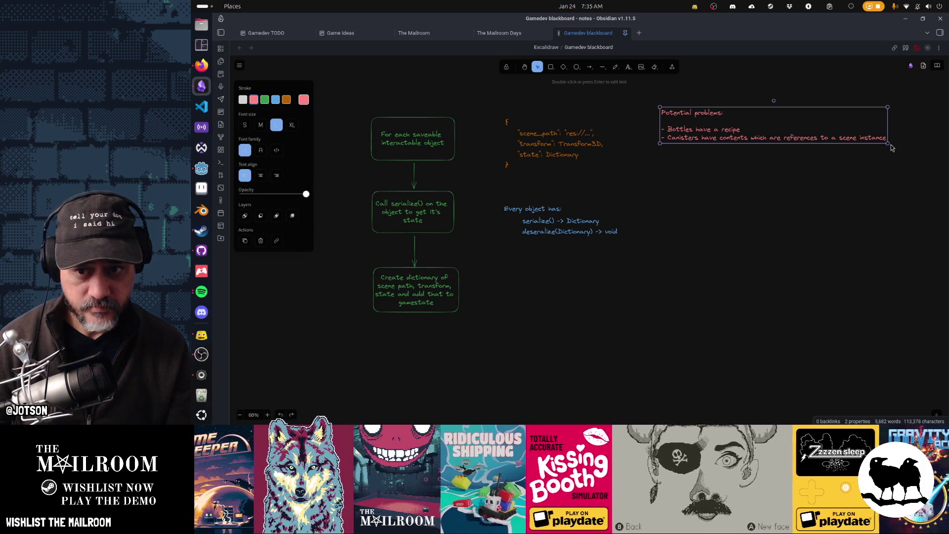
drag(889, 144, 836, 197)
key(ctrl+z)
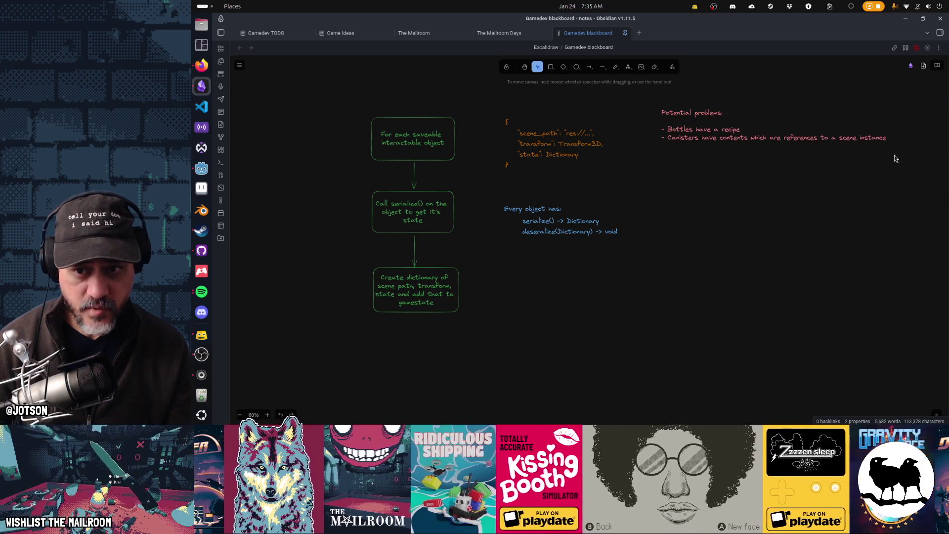
click(862, 138)
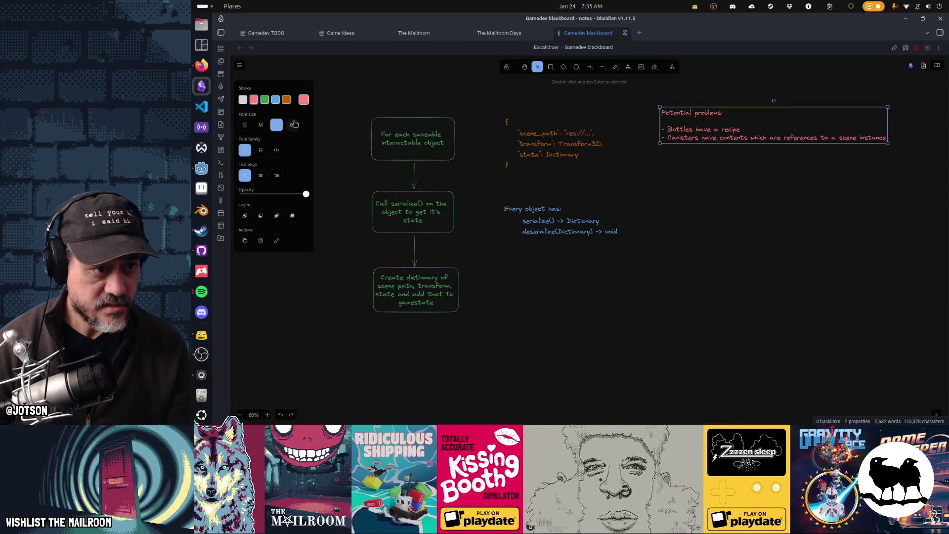
key(Return)
click(763, 135)
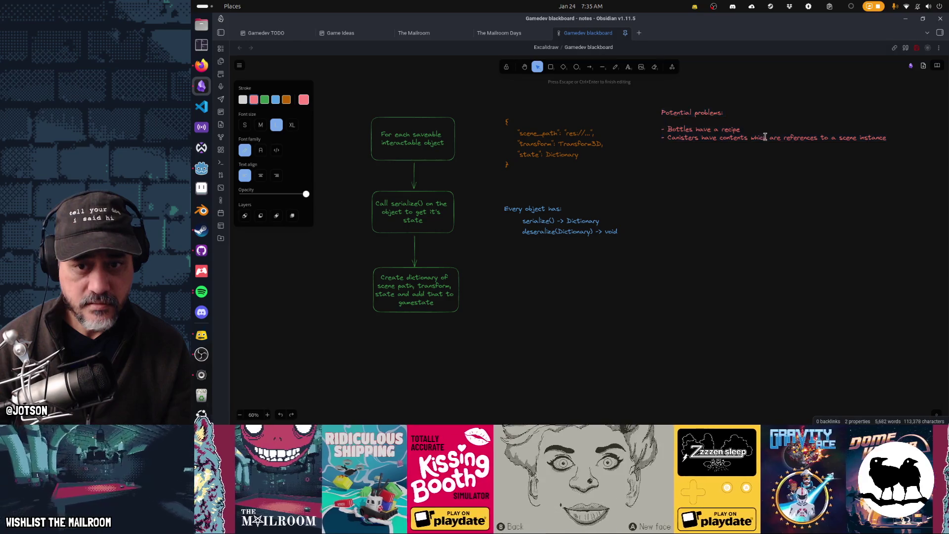
key(Return)
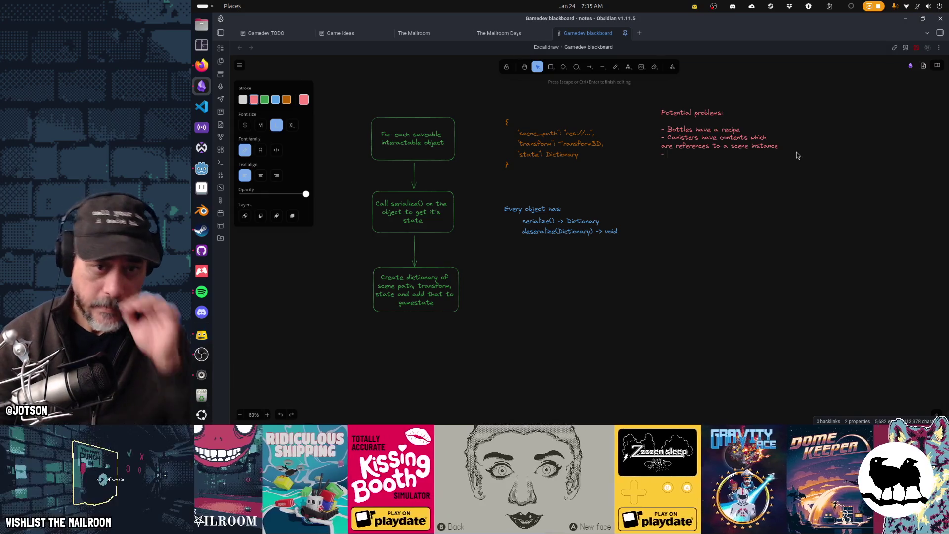
text(-)
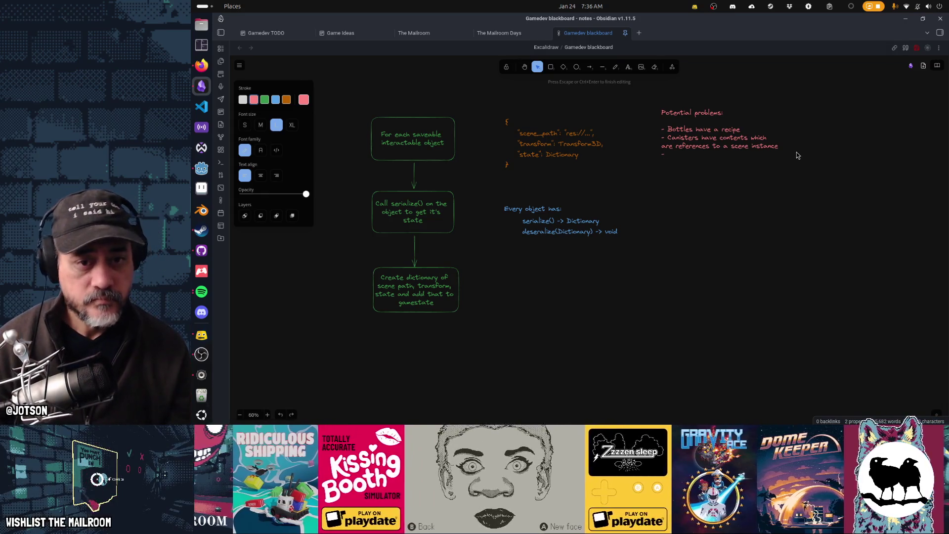
key(alt+Tab)
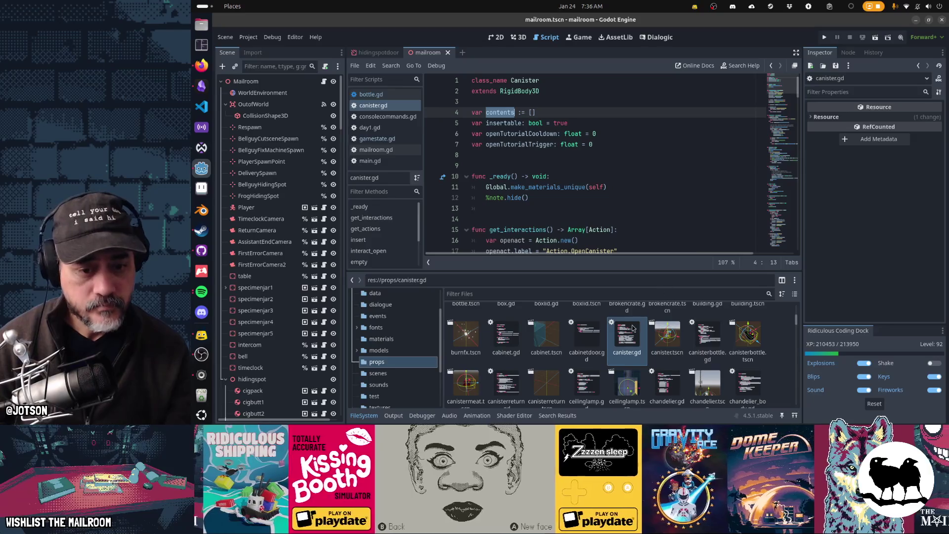
scroll(621, 341, down, 1)
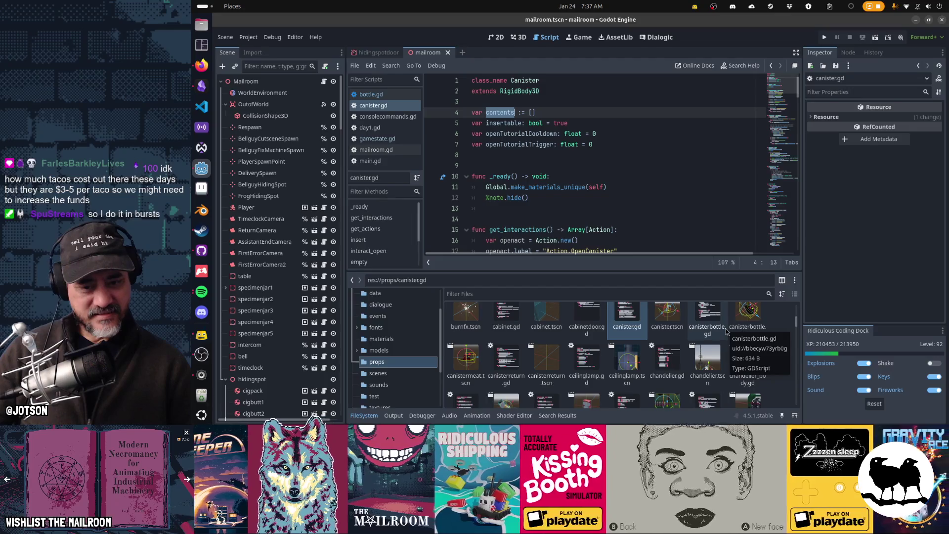
- Open canisterbottle.tscn, orbit it in the 3D view, then close it to return to mailroom
double_click(753, 315)
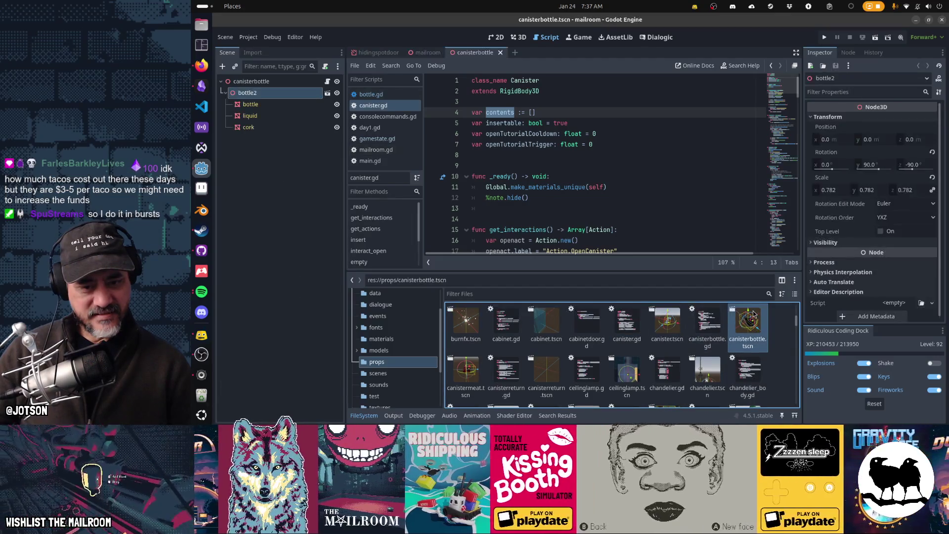
click(519, 37)
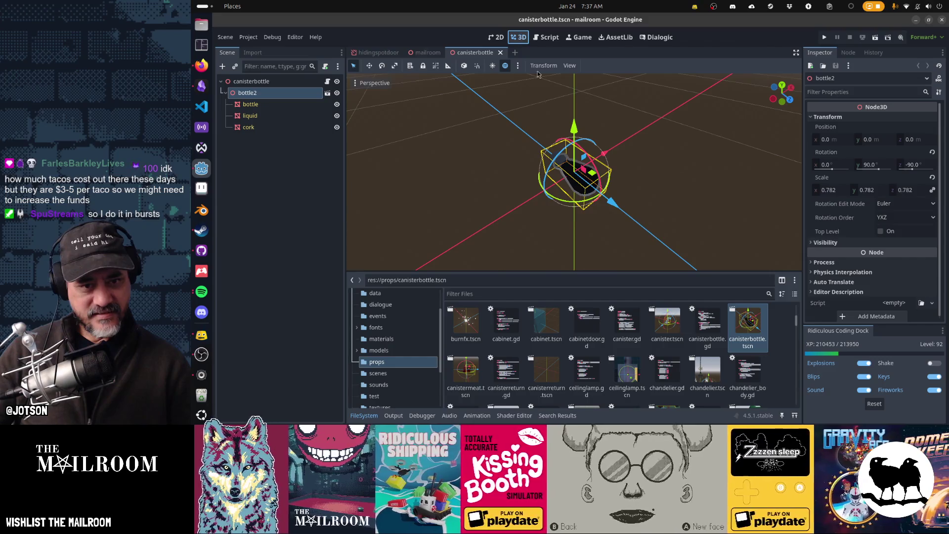
drag(539, 74, 638, 174)
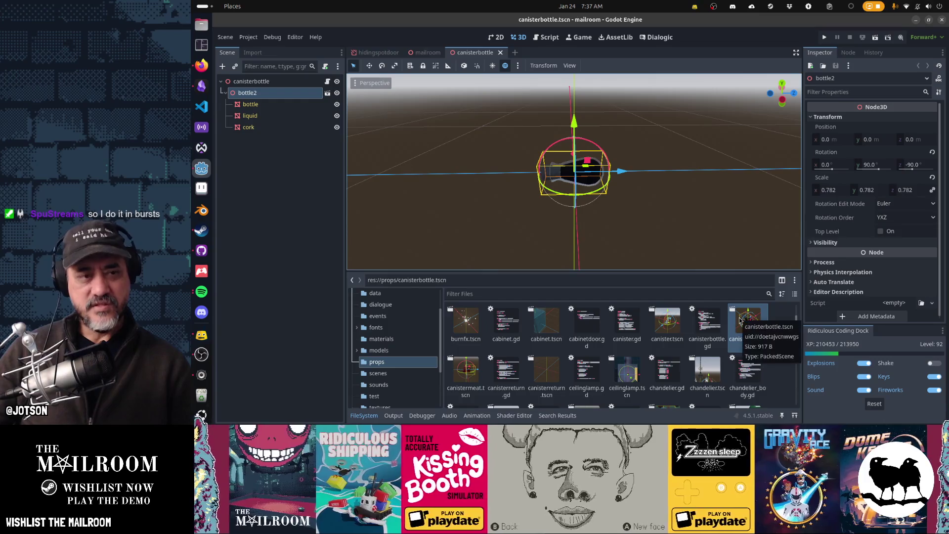
drag(680, 176, 651, 203)
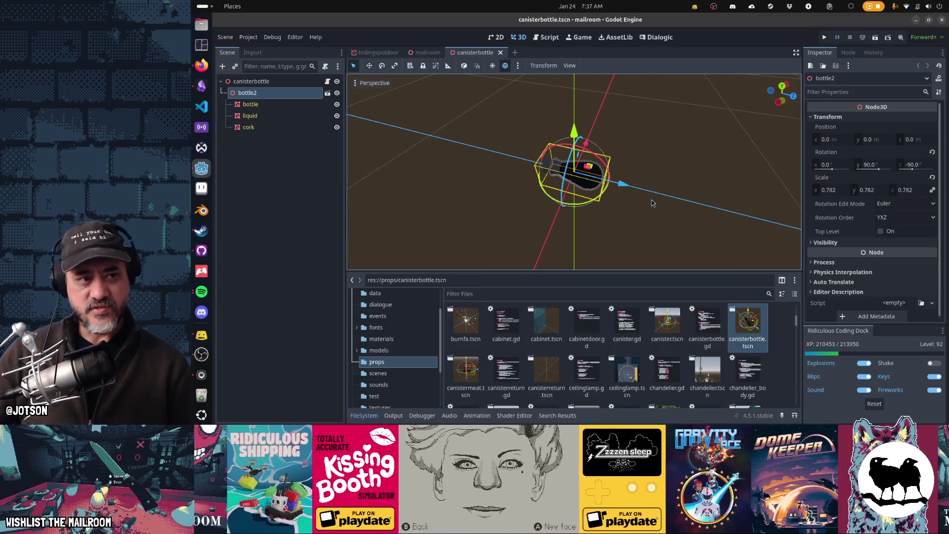
click(501, 53)
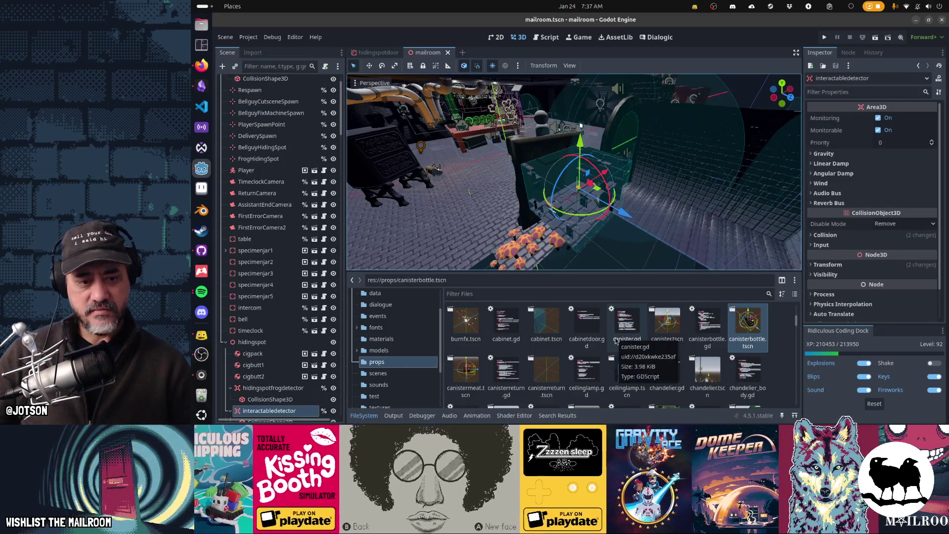
scroll(616, 340, down, 1)
scroll(617, 341, up, 1)
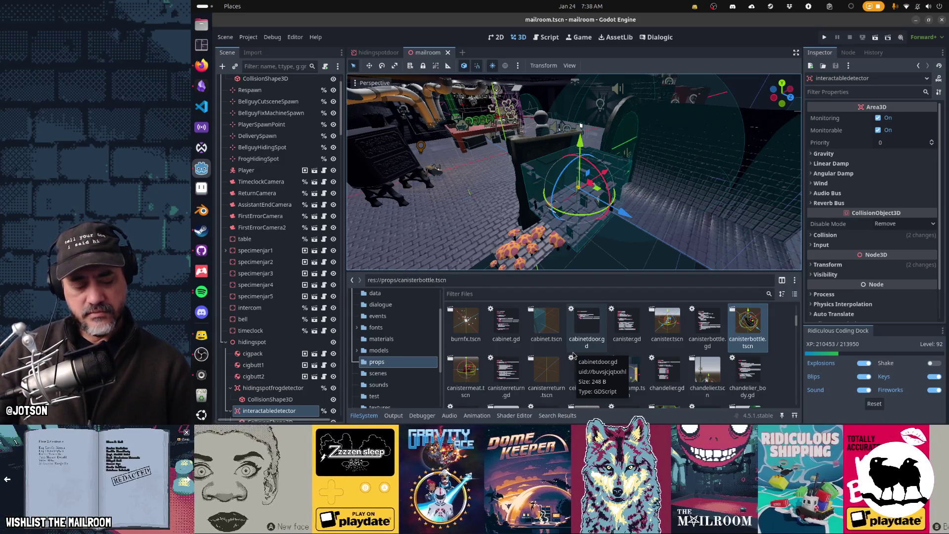
- Extend the canisters problem with 'child instances for the content visual', then return to Godot
click(203, 89)
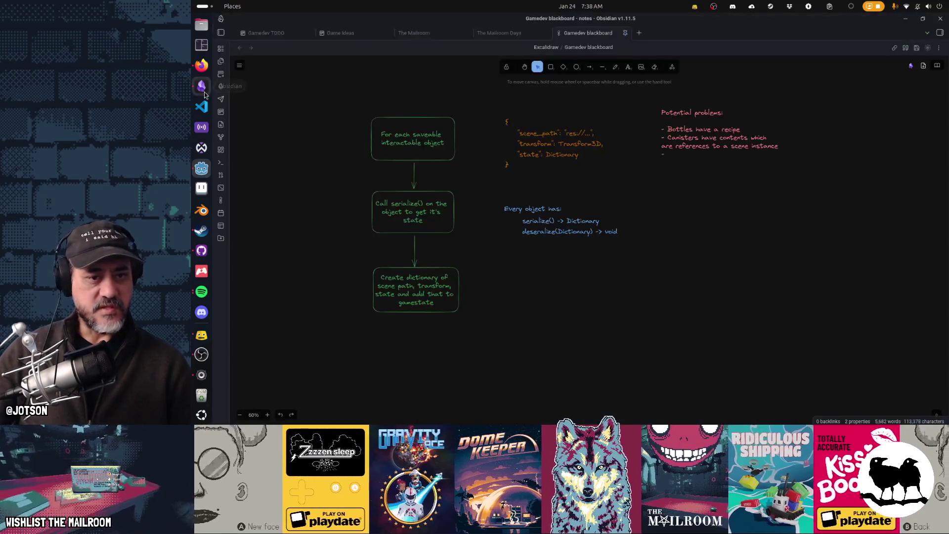
double_click(699, 147)
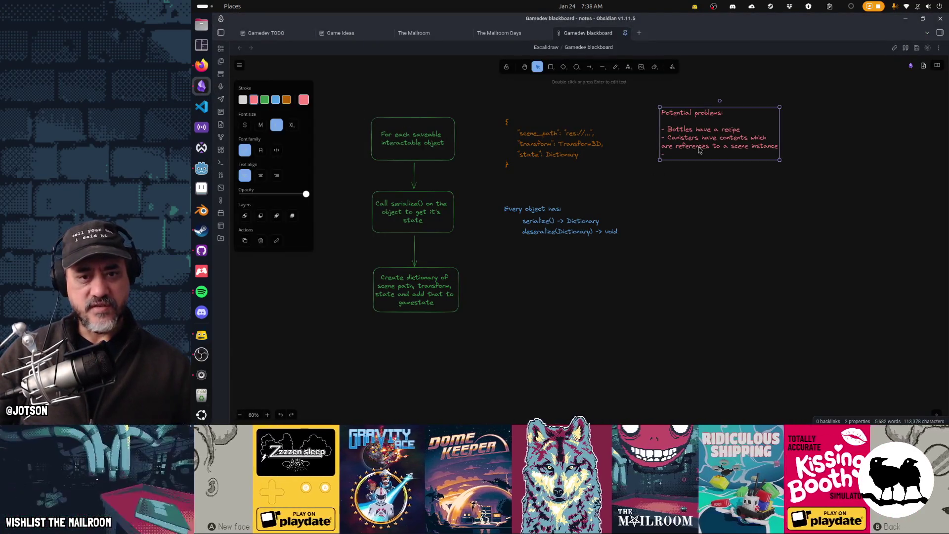
click(721, 153)
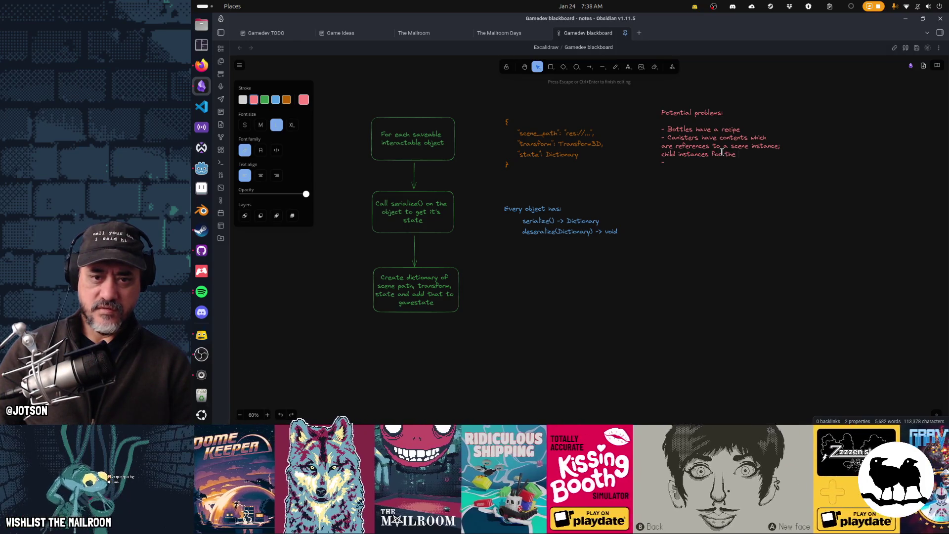
text(content visuals)
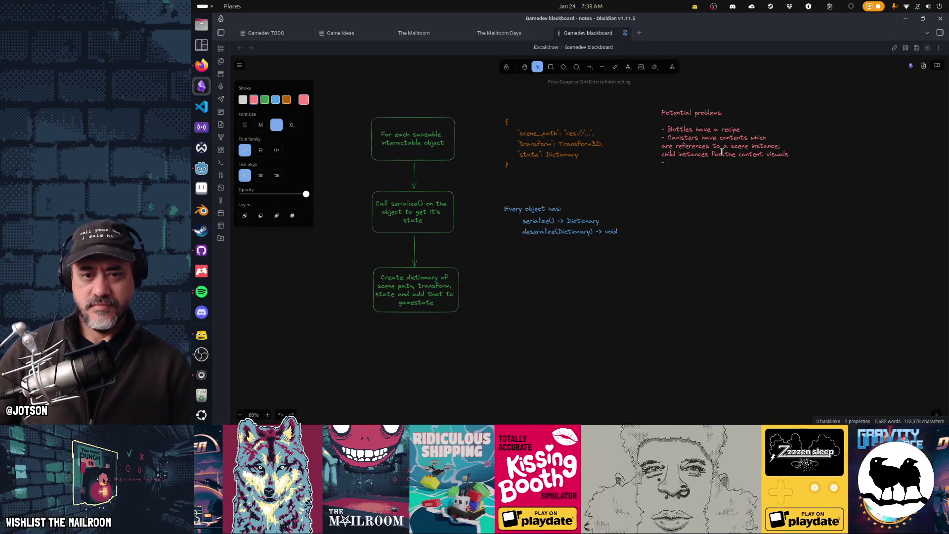
key(alt+Tab)
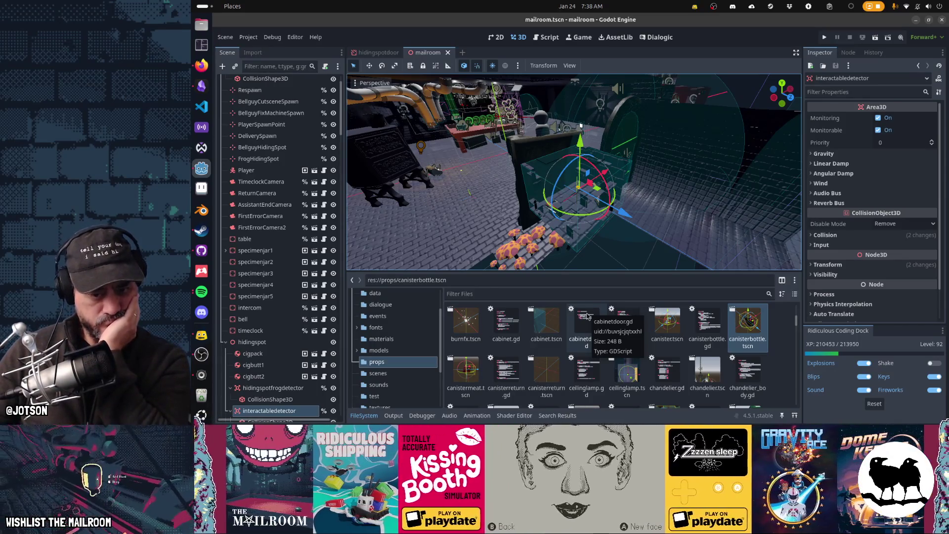
scroll(519, 357, down, 1)
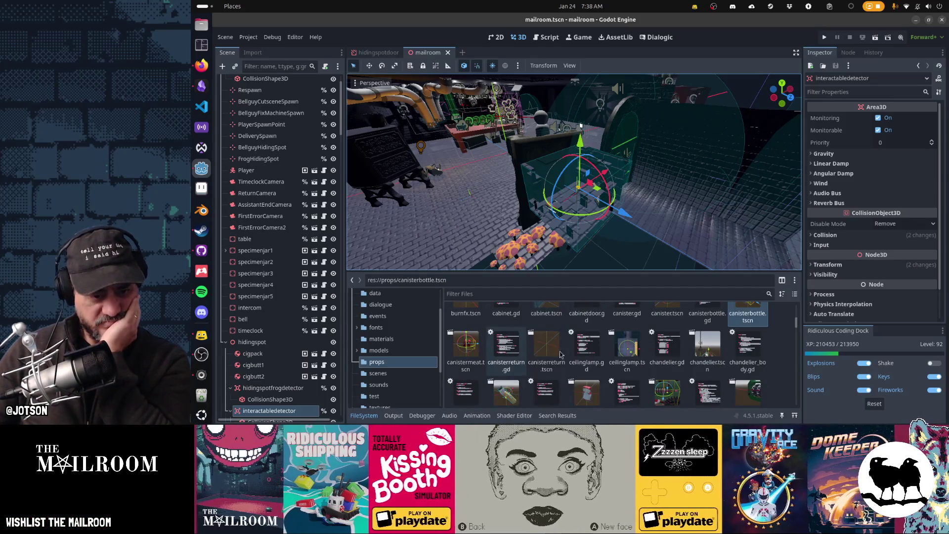
scroll(509, 353, down, 1)
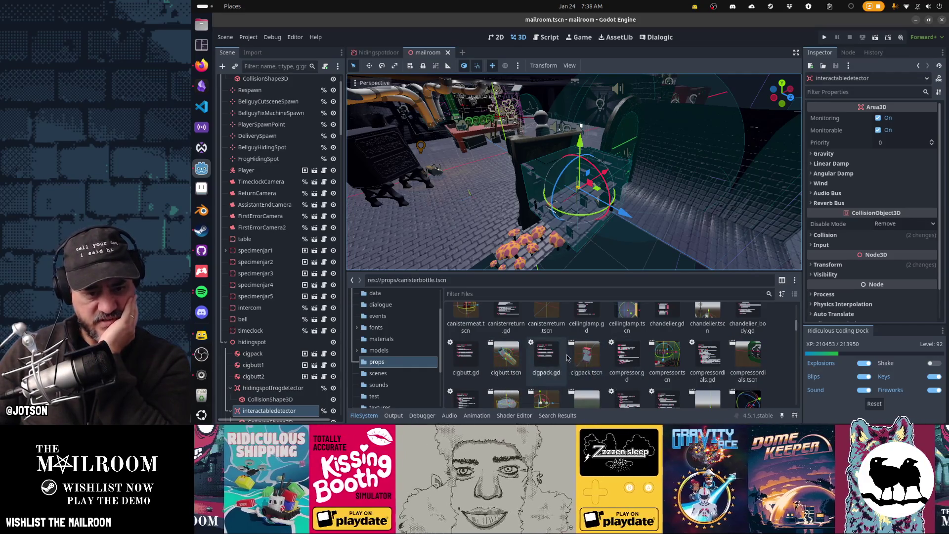
scroll(568, 358, down, 1)
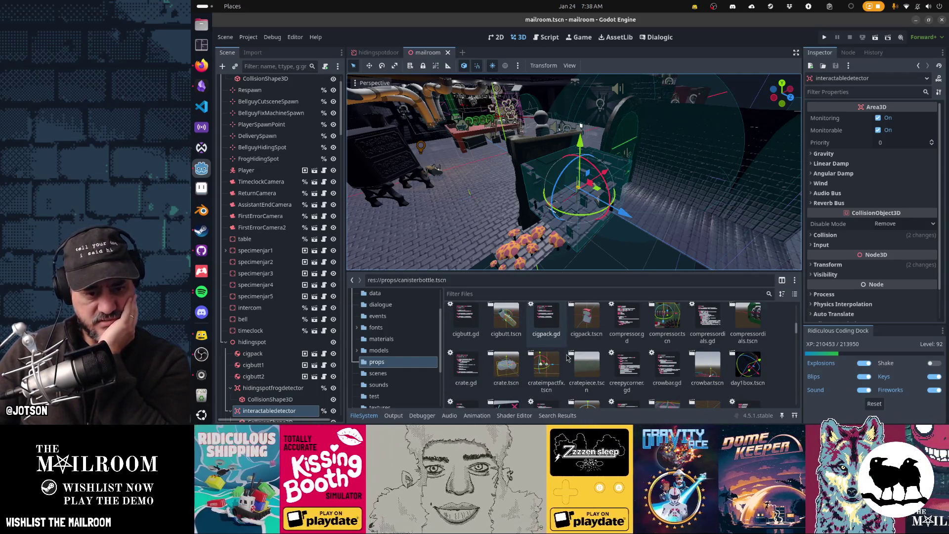
scroll(568, 358, down, 1)
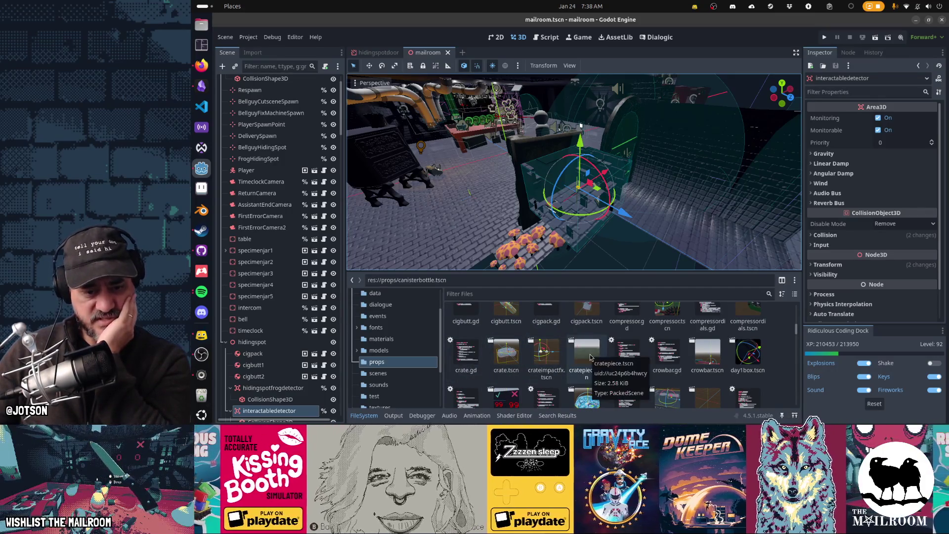
scroll(590, 355, down, 1)
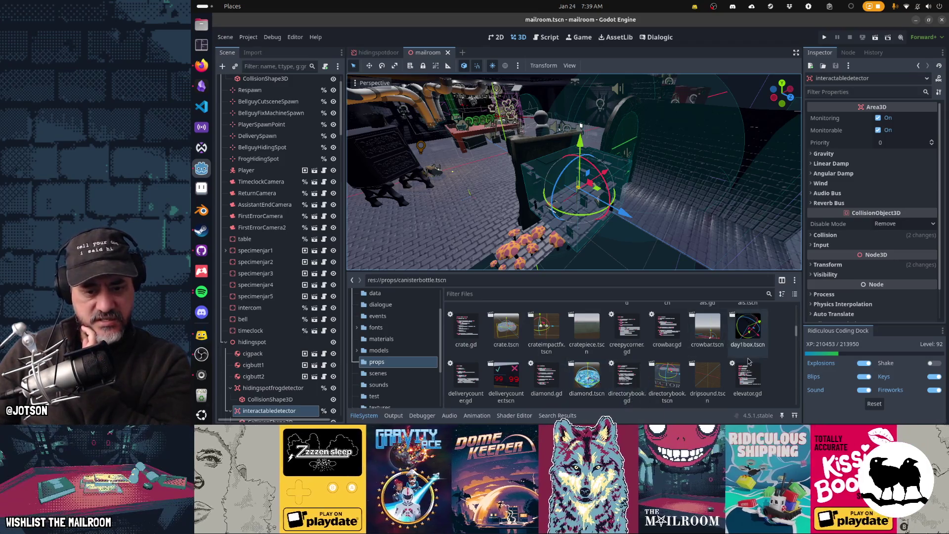
scroll(693, 362, down, 1)
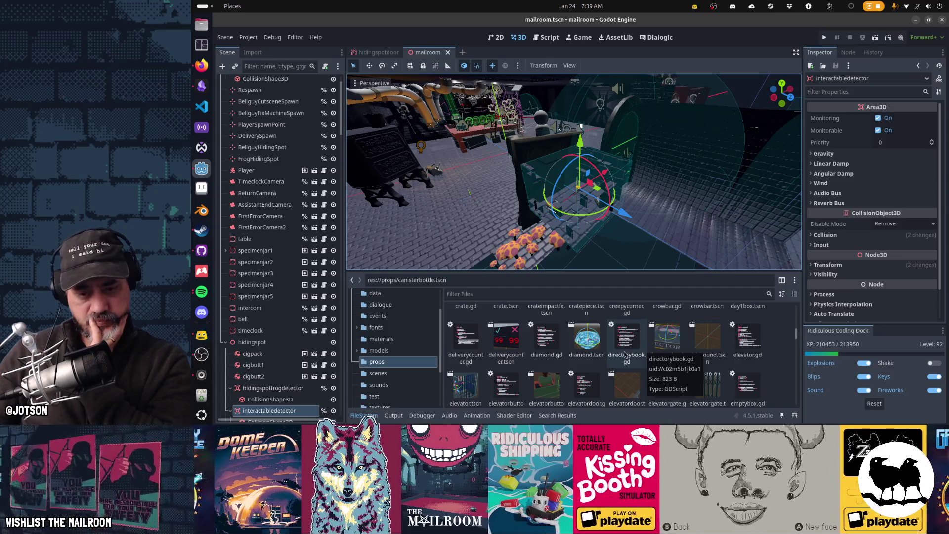
scroll(625, 355, down, 2)
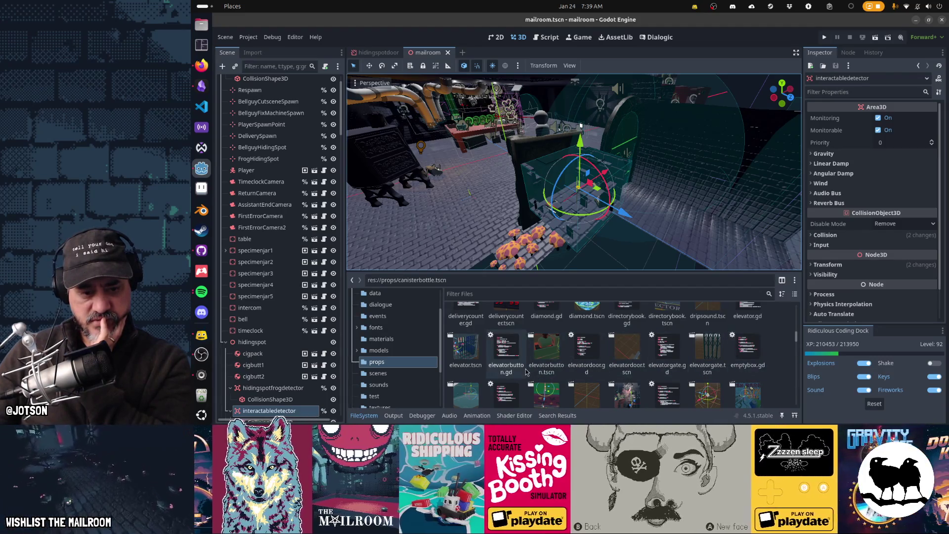
scroll(507, 353, down, 1)
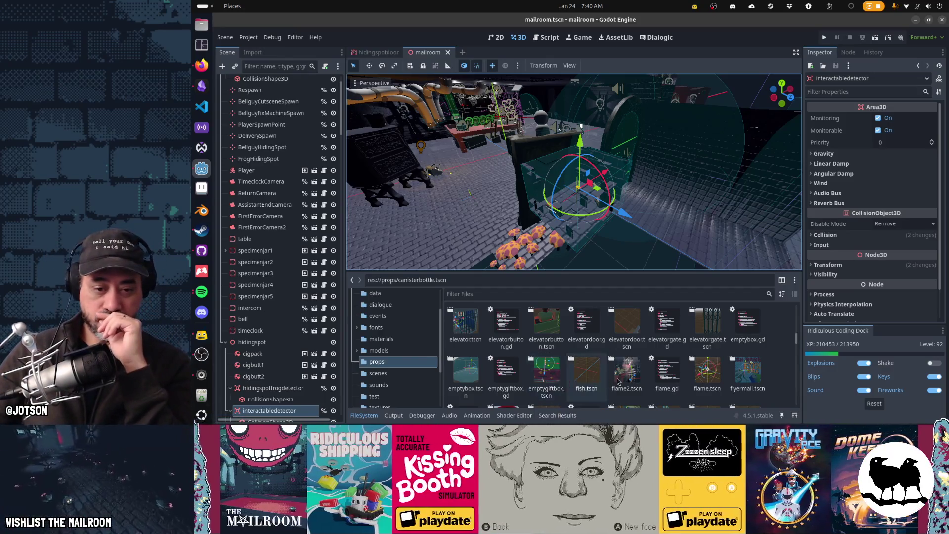
scroll(665, 384, down, 1)
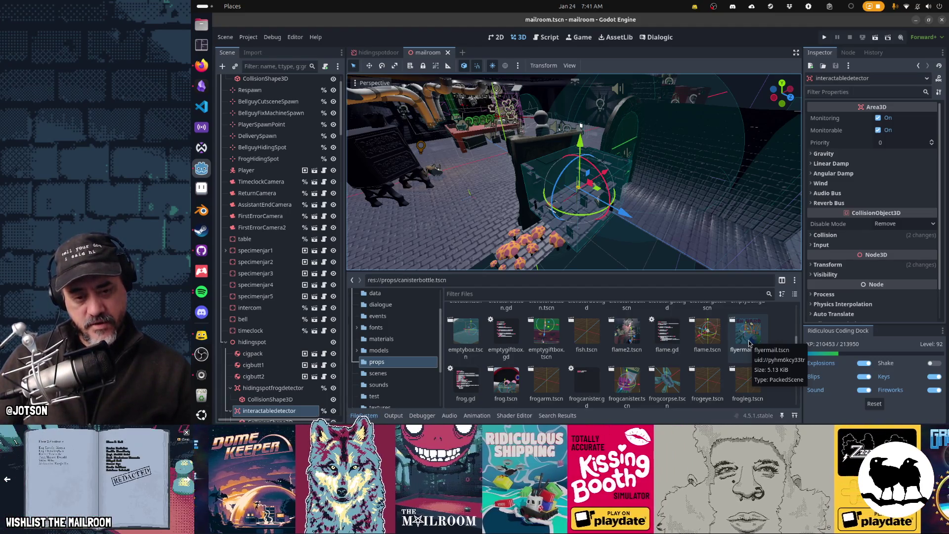
key(alt+Tab)
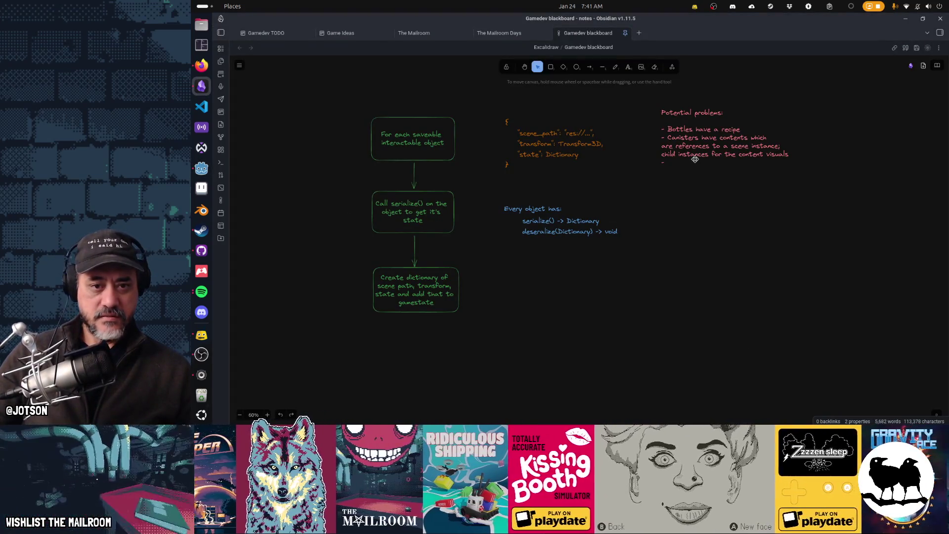
- Add a mail item to the Potential problems text: stamps, decals and textures unique to the instance
click(696, 166)
double_click(703, 163)
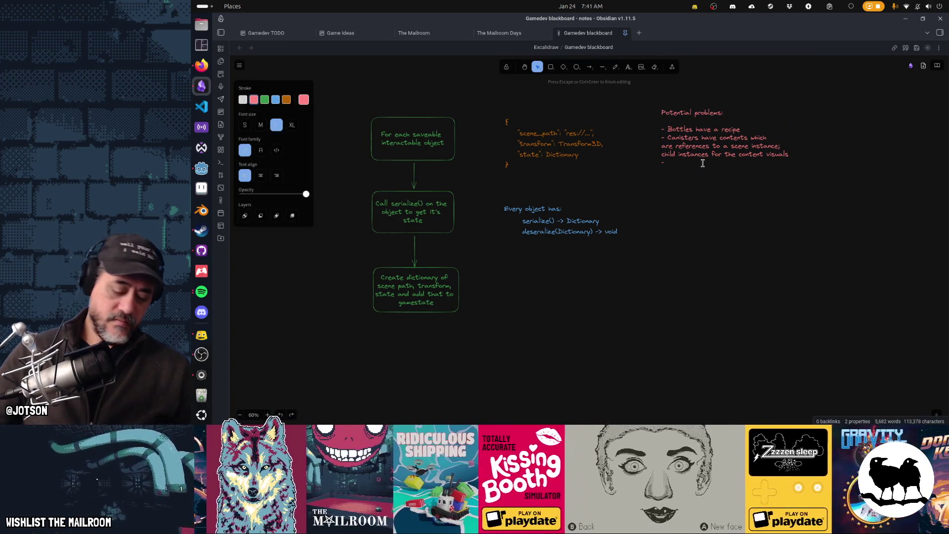
text(Mail h)
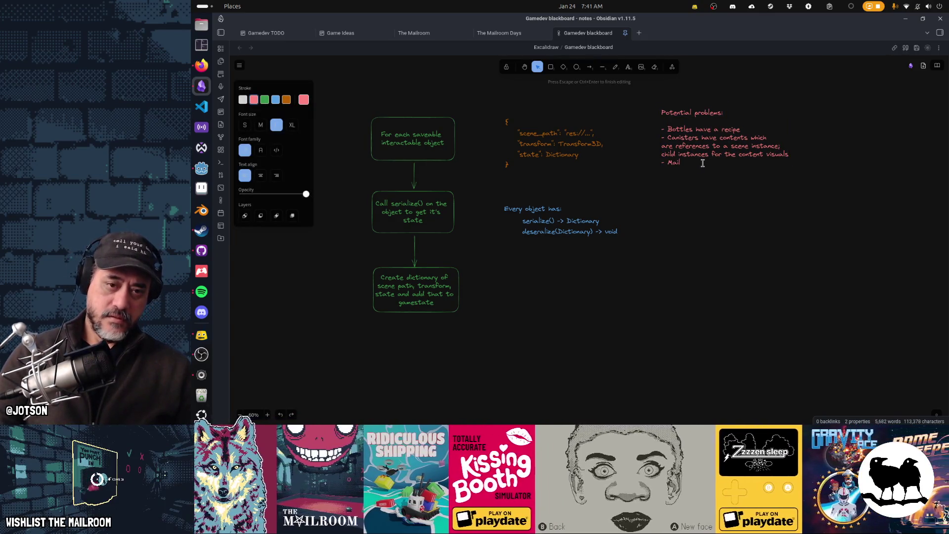
text(as state)
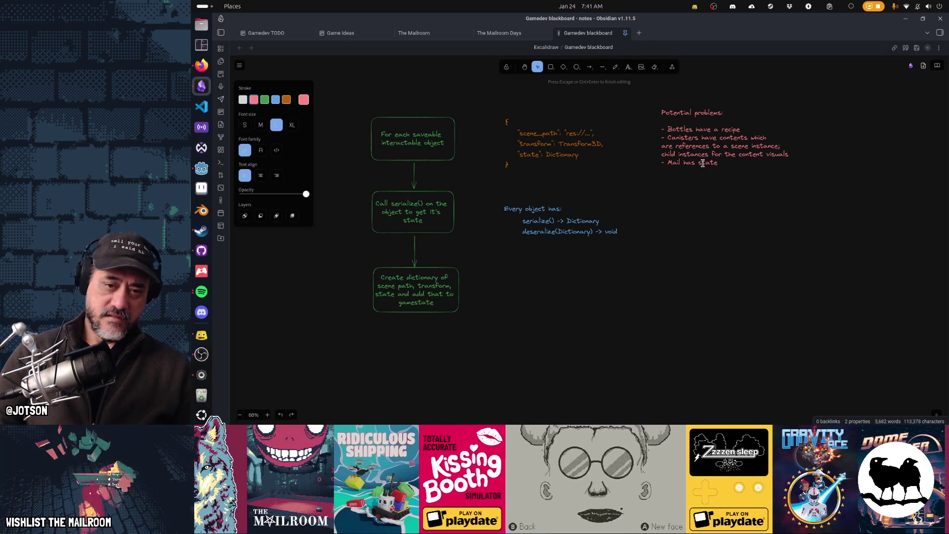
key(BackSpace)
key(BackSpace)
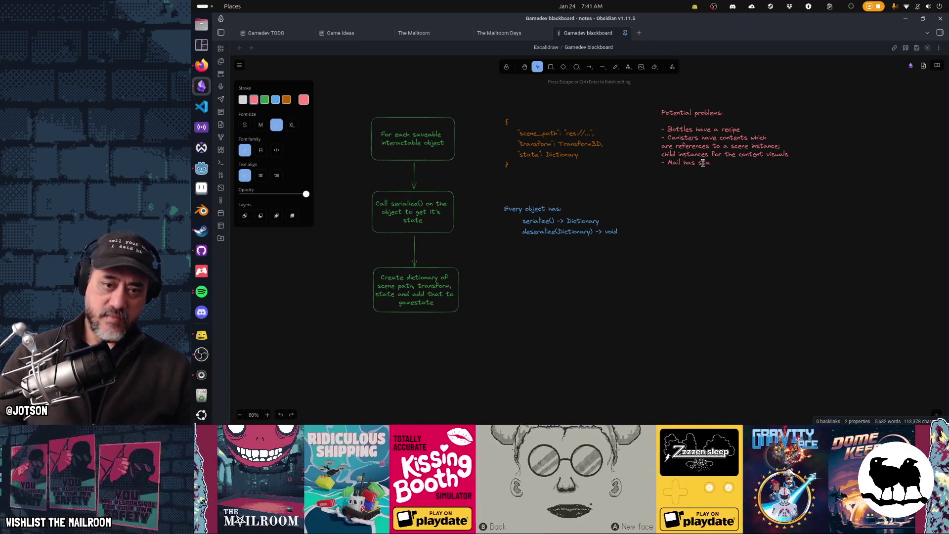
text(bel but also s)
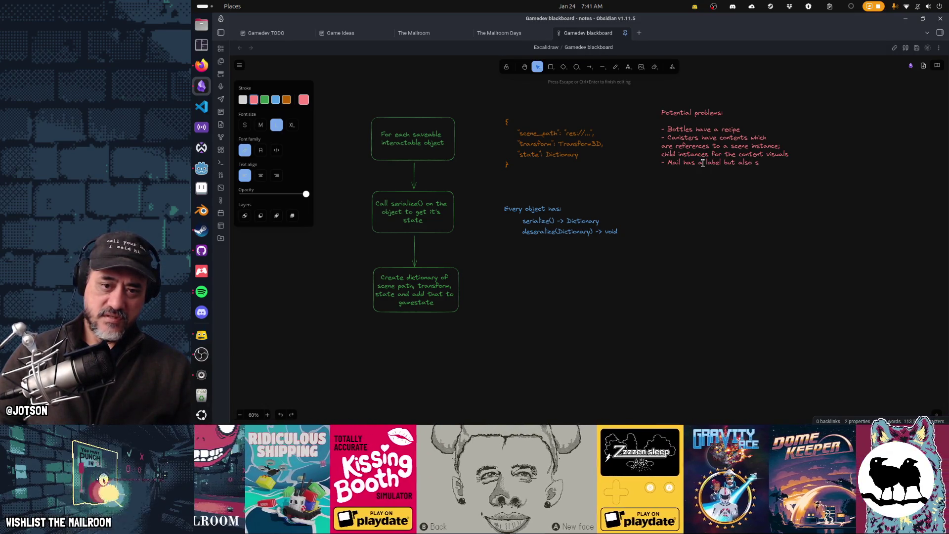
text(tamps,)
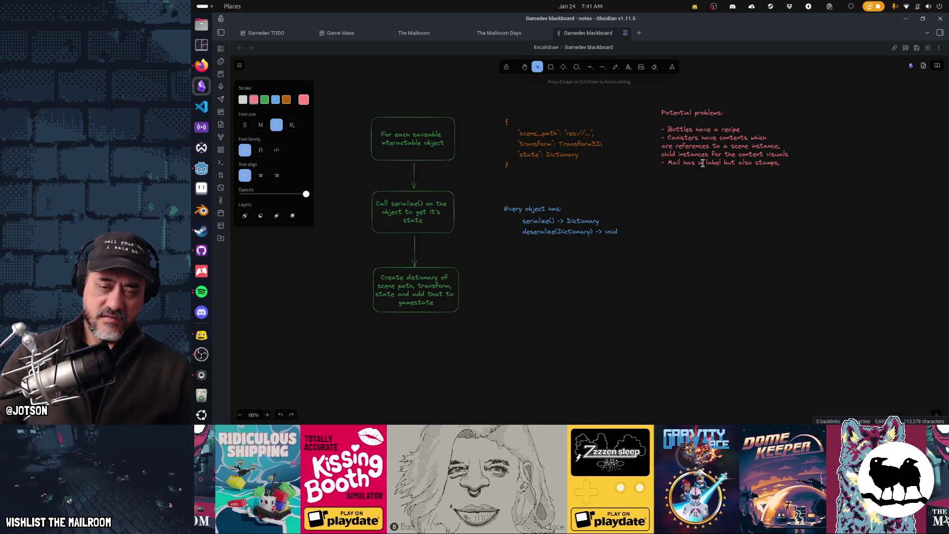
text( decals,)
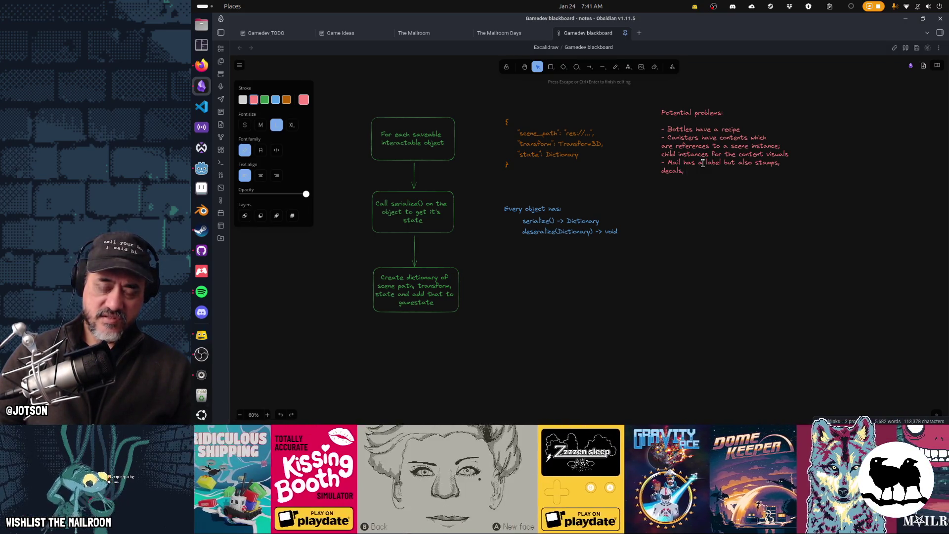
text( textures)
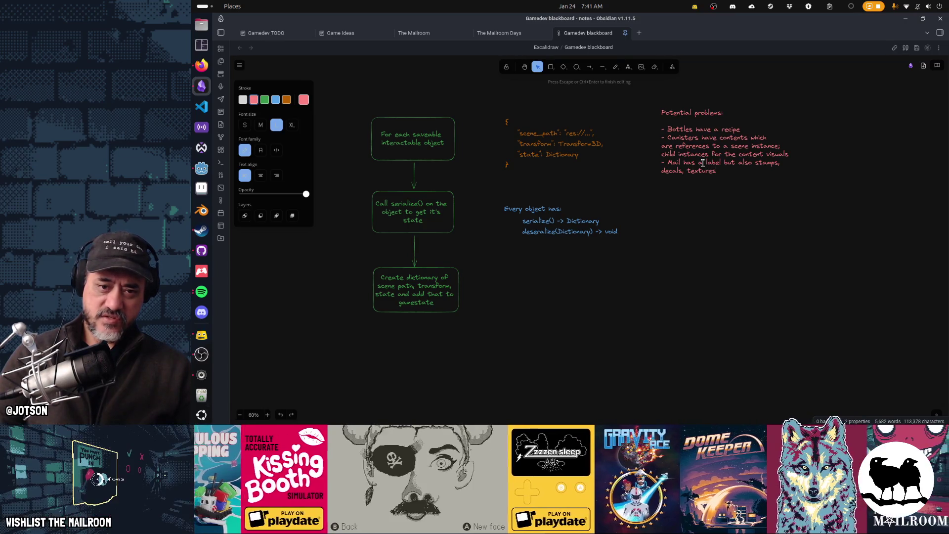
text(, that are un)
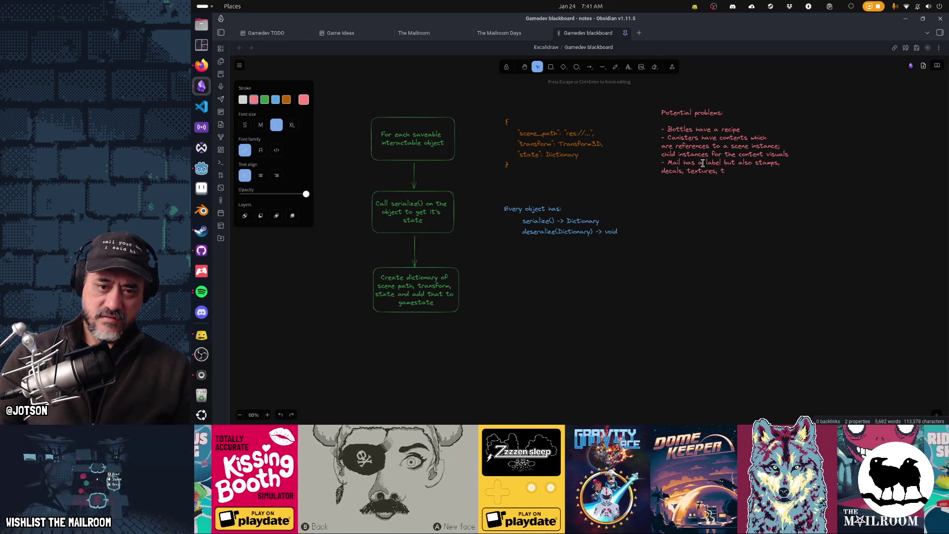
text(ique to t)
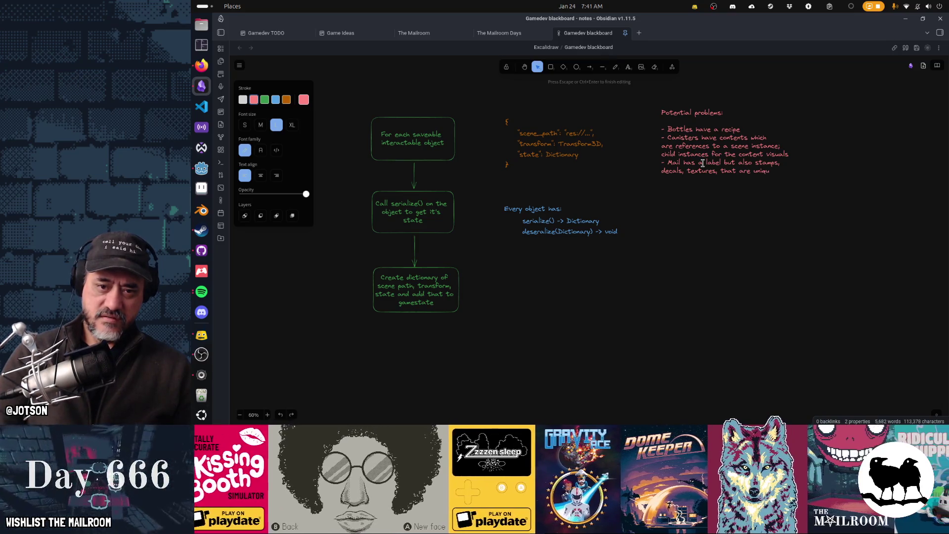
text(he instance)
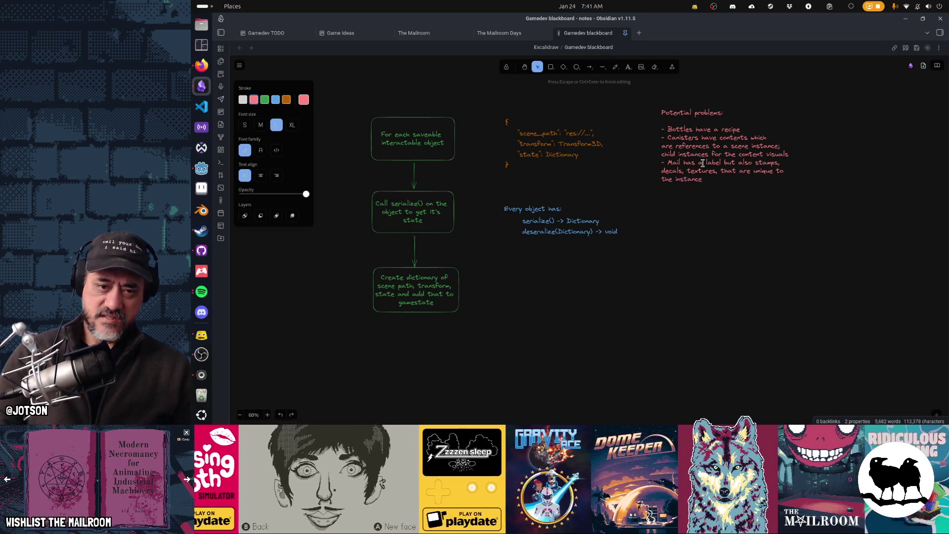
- Insert blank lines before the mail and canisters items to space out the list
key(Up)
key(Up)
key(Home)
key(Return)
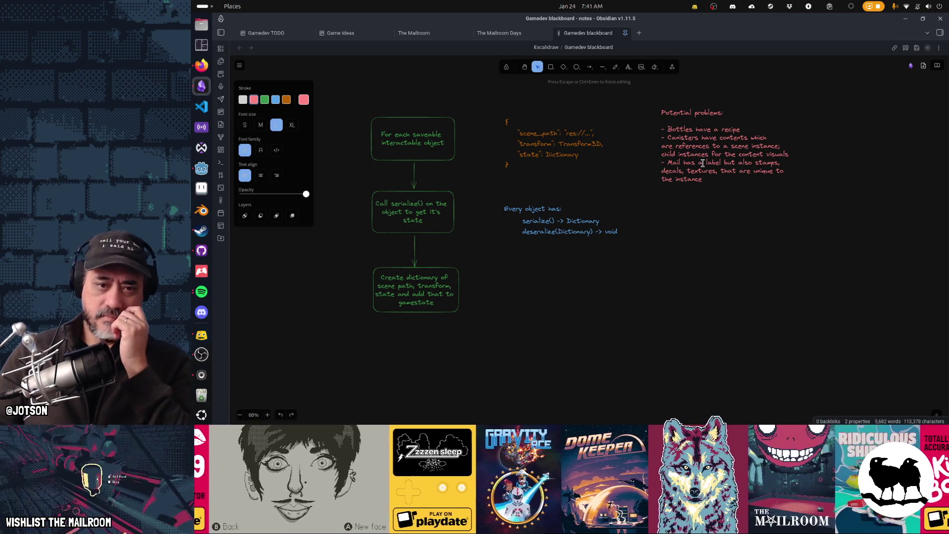
key(Up)
key(Up)
key(Up)
key(Return)
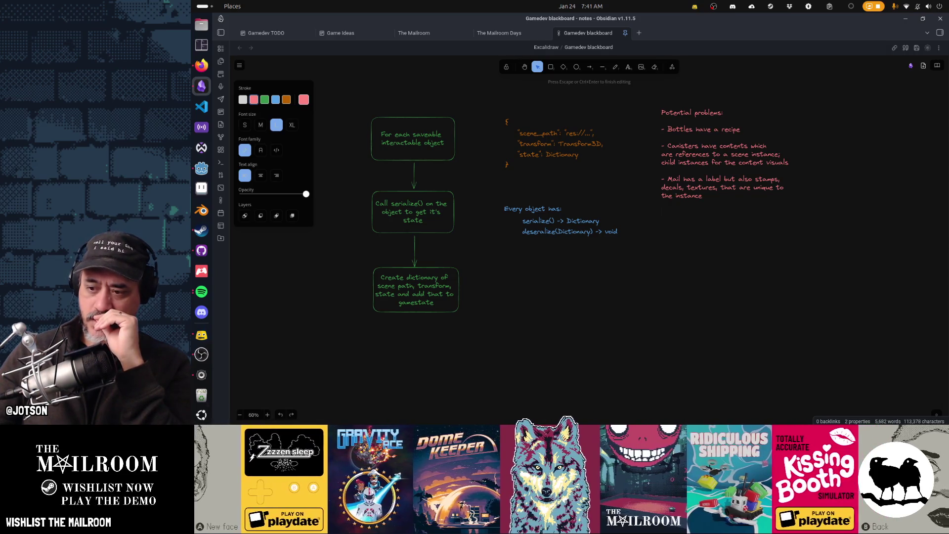
key(Escape)
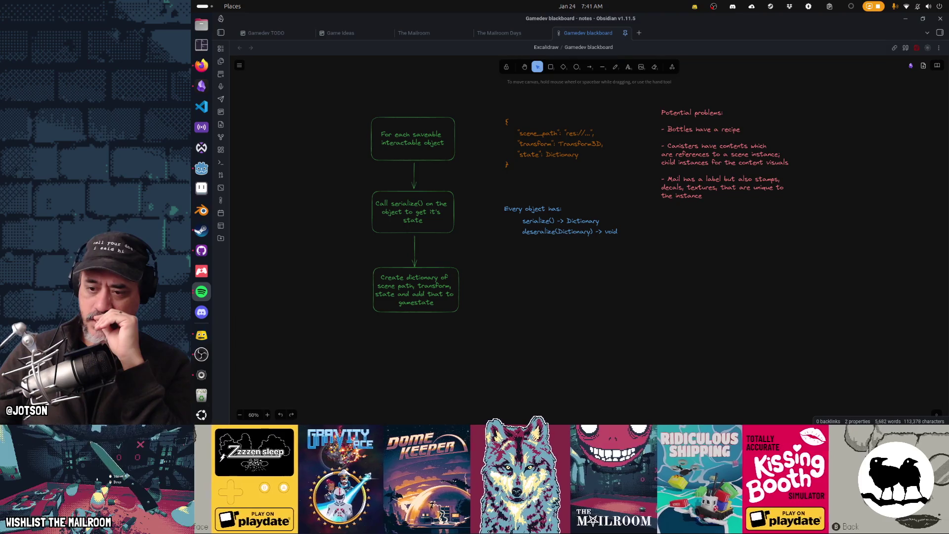
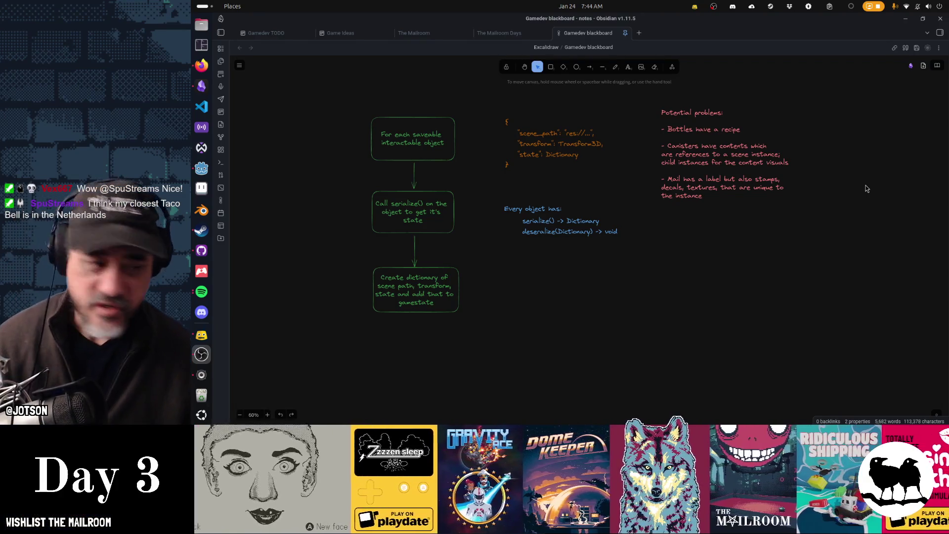
- Close the Discord window from the Activities overview and go back to the Obsidian blackboard
scroll(470, 104, up, 1)
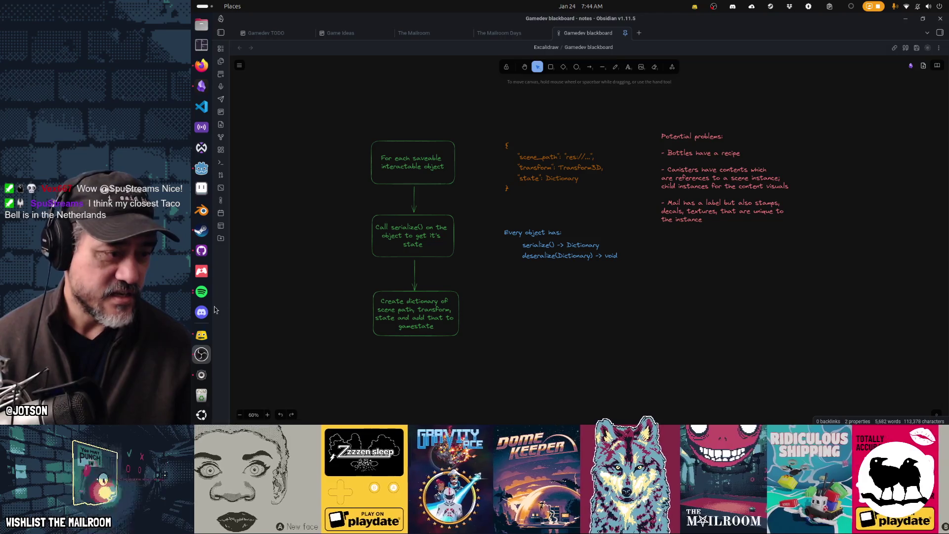
key(super)
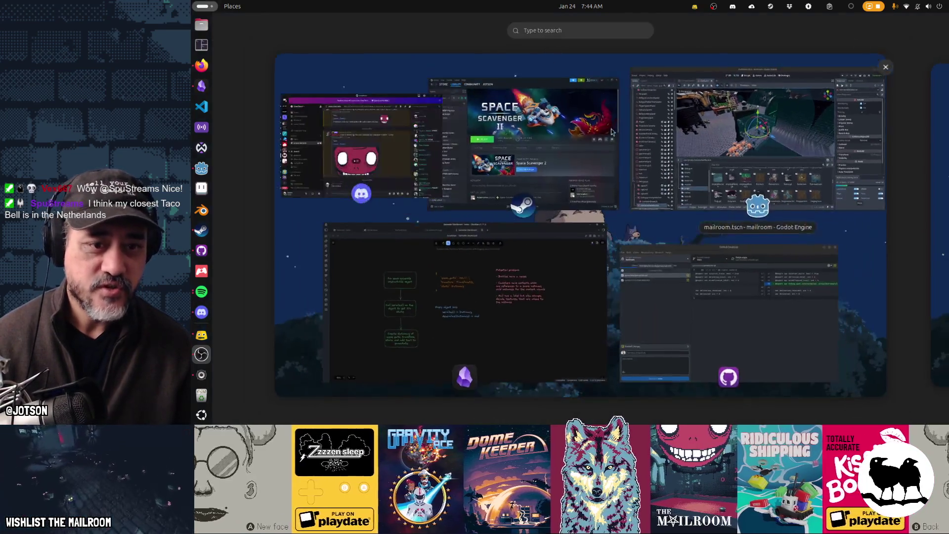
middle_click(442, 196)
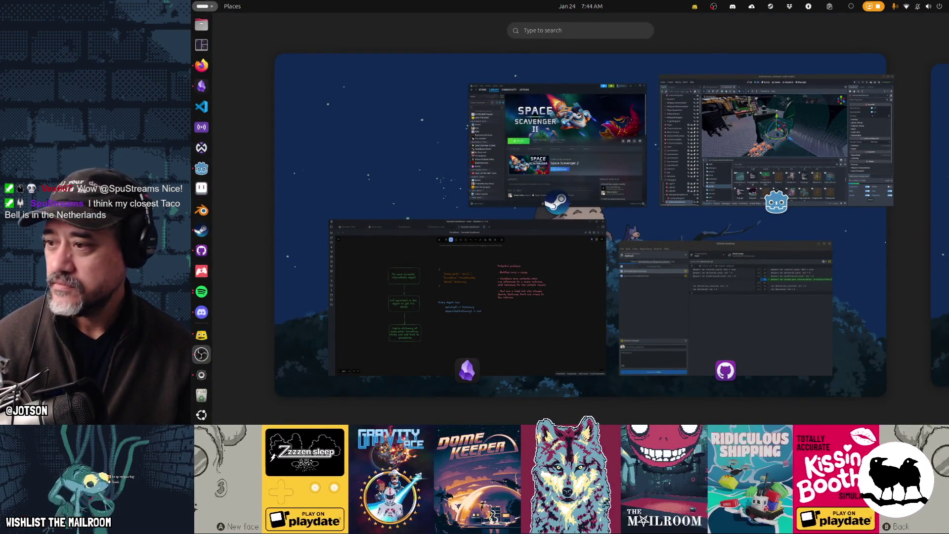
key(super)
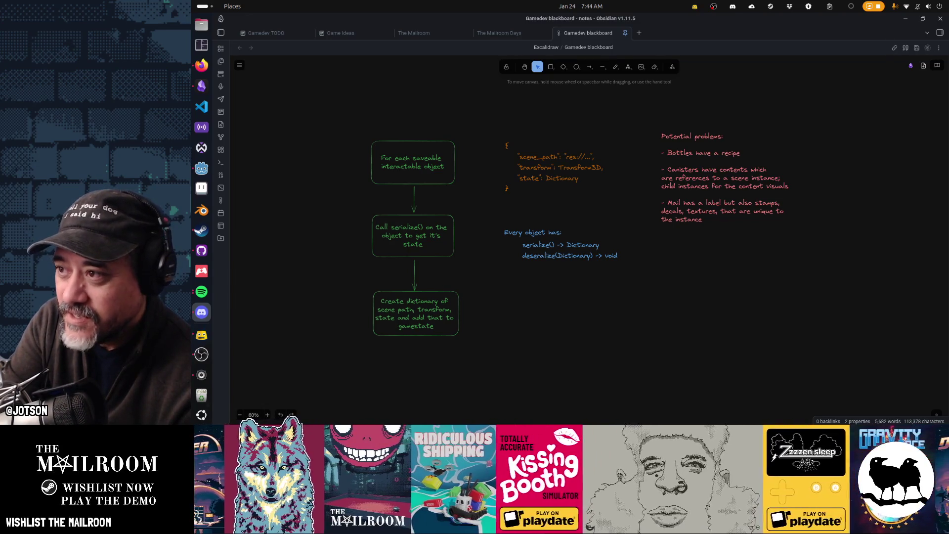
- Open Discord's #food channel, view the pizza photo full size, then scroll to the Grünkohl post
click(201, 312)
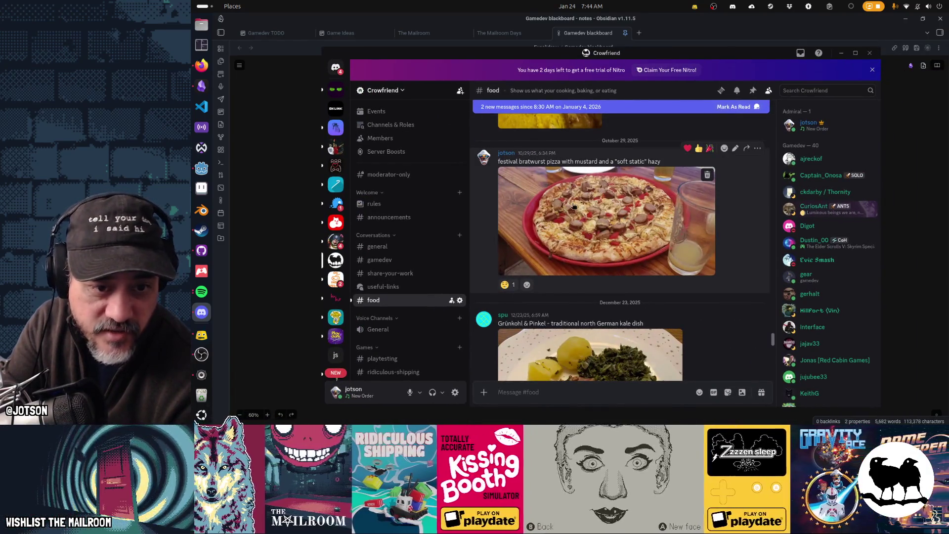
click(600, 212)
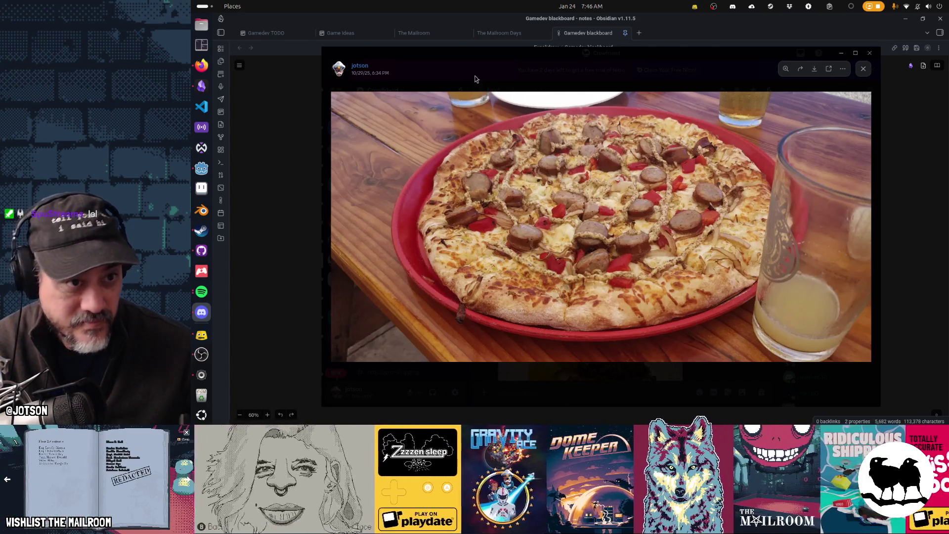
click(476, 77)
scroll(647, 225, down, 5)
scroll(647, 225, up, 3)
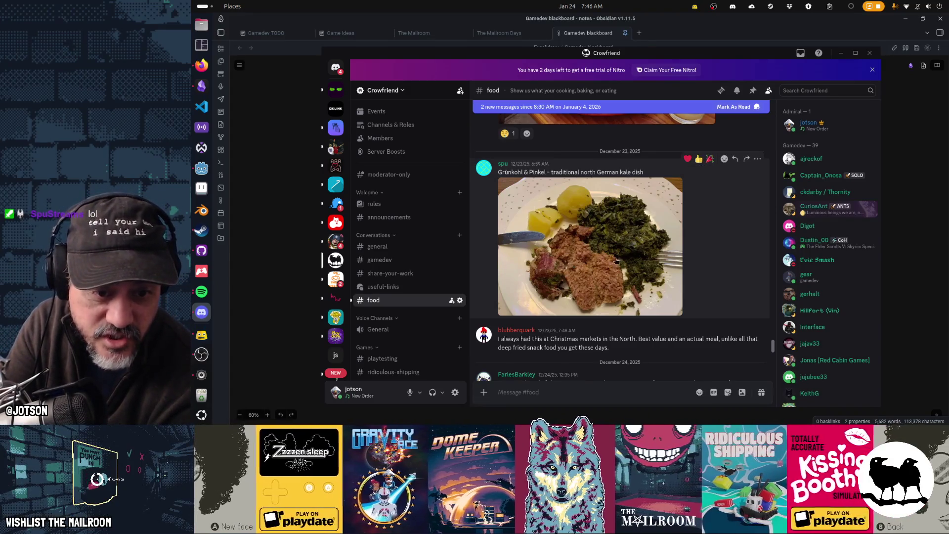
- Enlarge the Grünkohl kale photo, zoom in on the meat slice, then close it
click(616, 260)
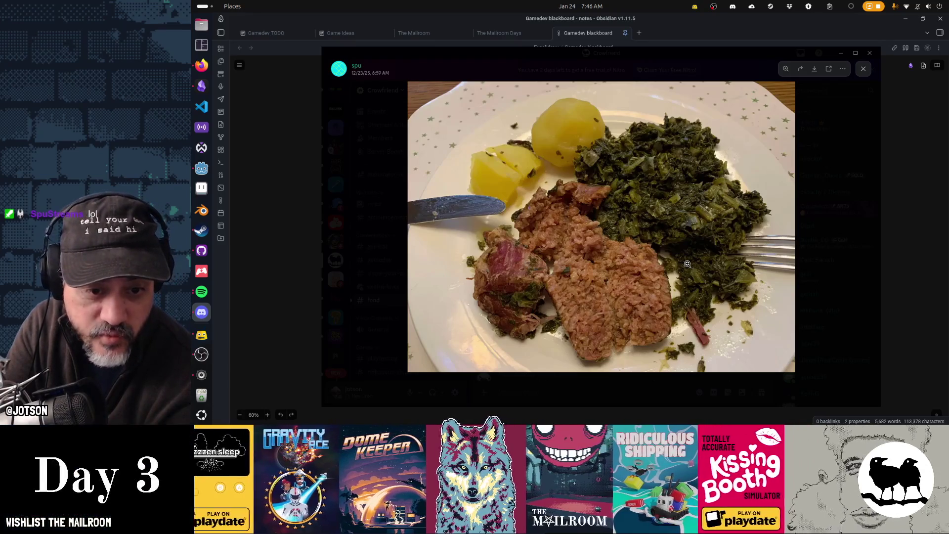
click(625, 295)
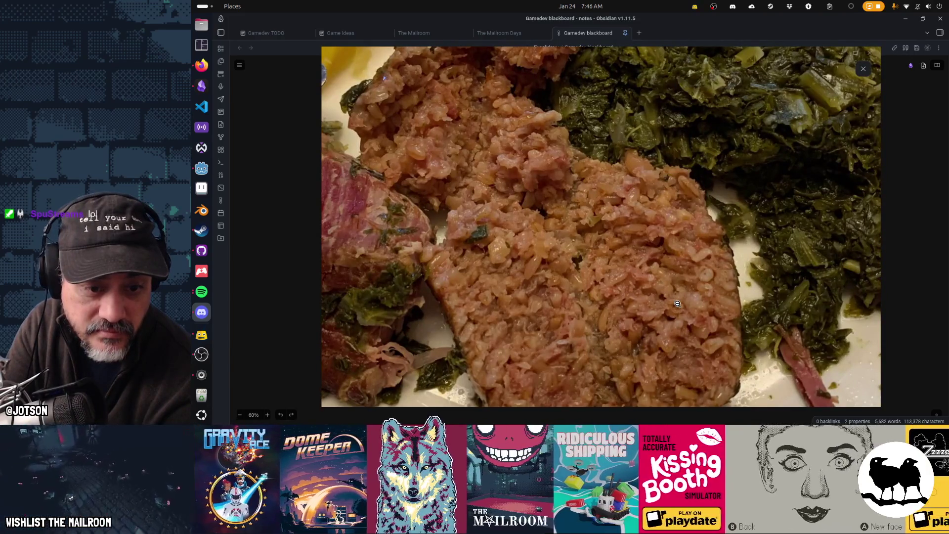
click(678, 303)
click(808, 111)
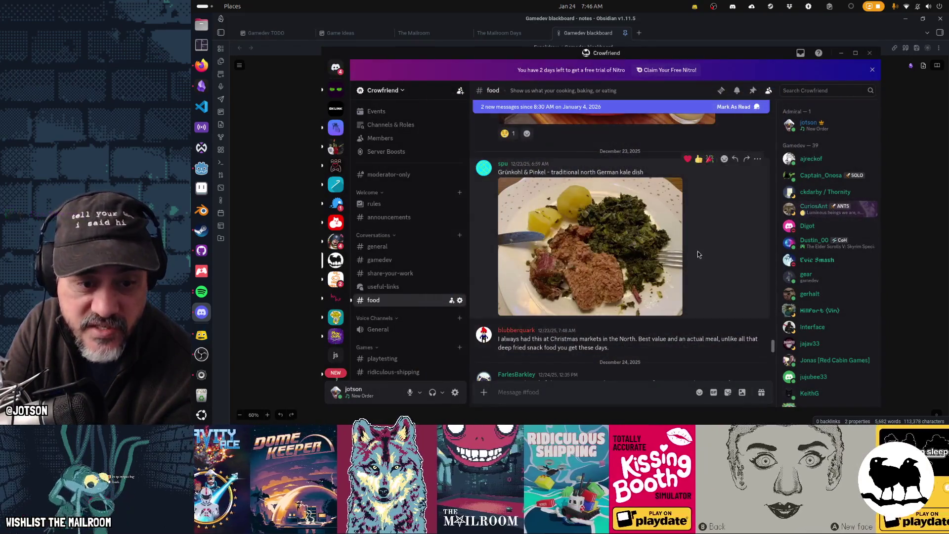
- Look at the enlarged Pizza Pasta photo, then scroll down to the meal-prep image grid
scroll(698, 255, down, 5)
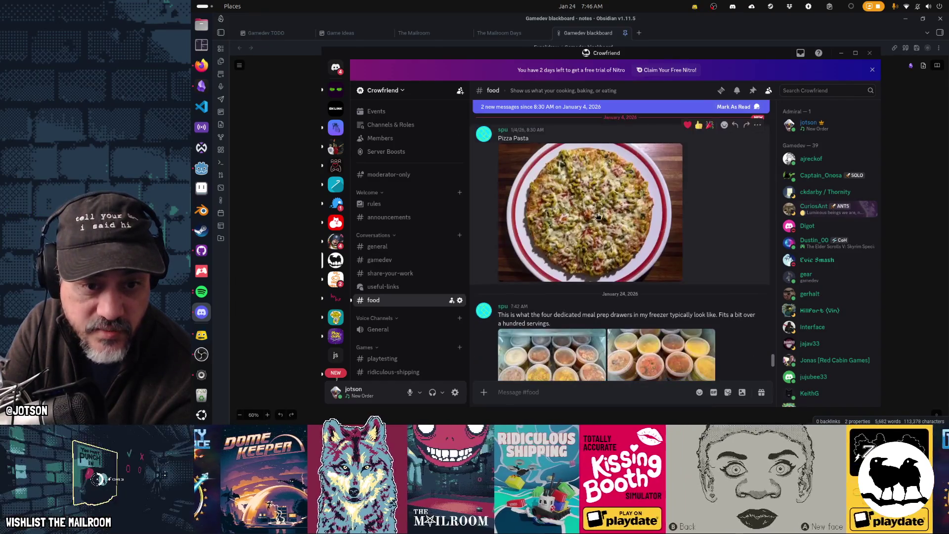
click(598, 216)
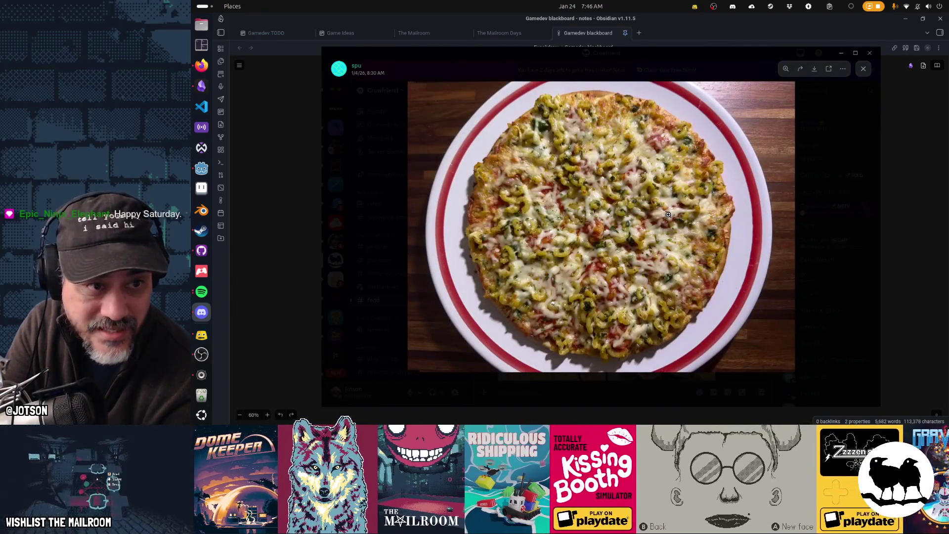
key(Escape)
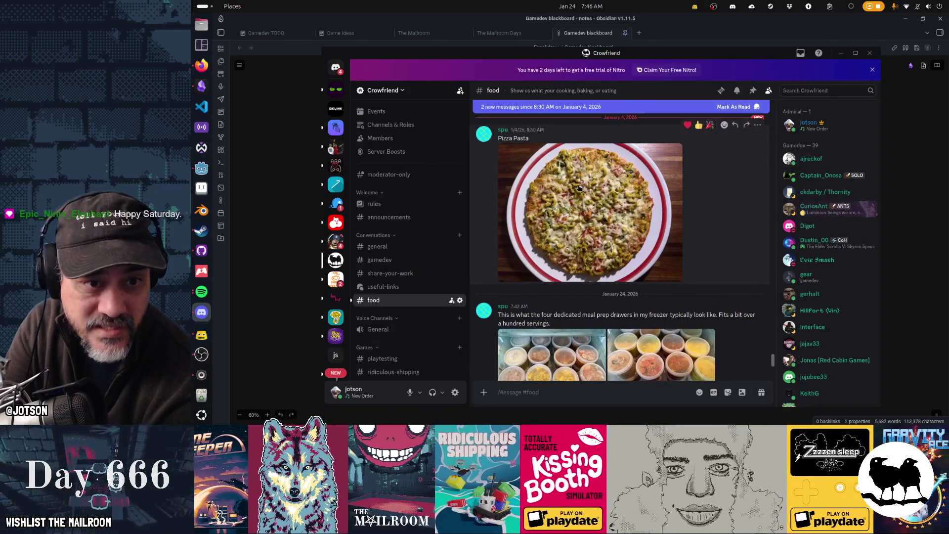
click(580, 188)
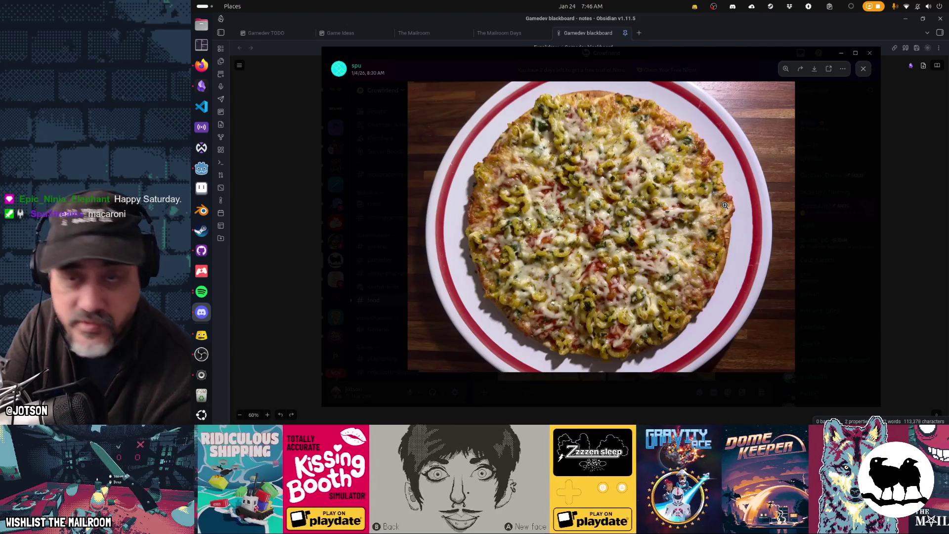
click(839, 227)
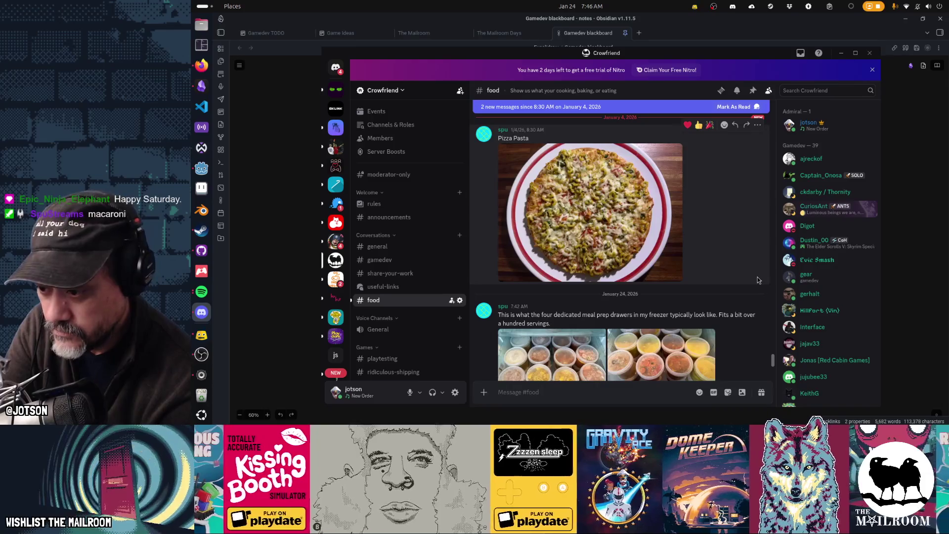
click(663, 217)
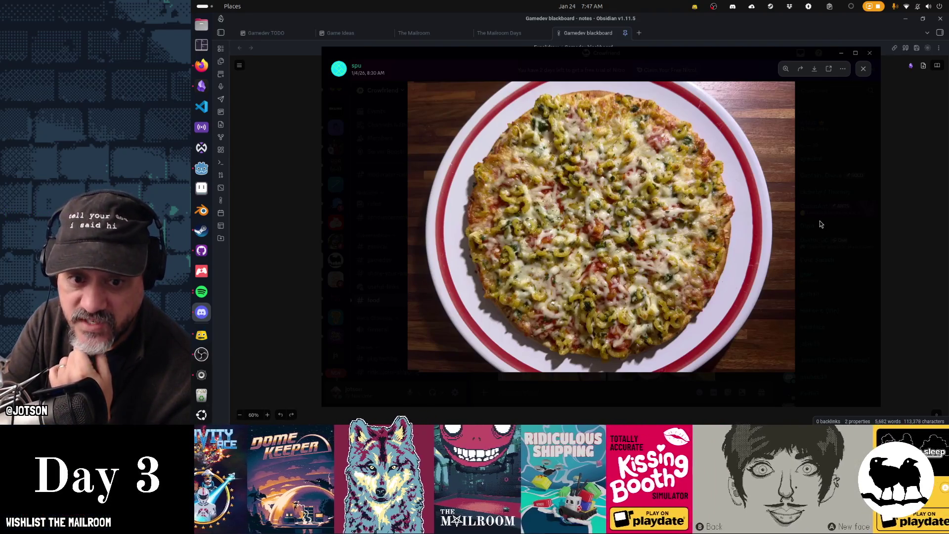
click(820, 221)
scroll(750, 256, down, 2)
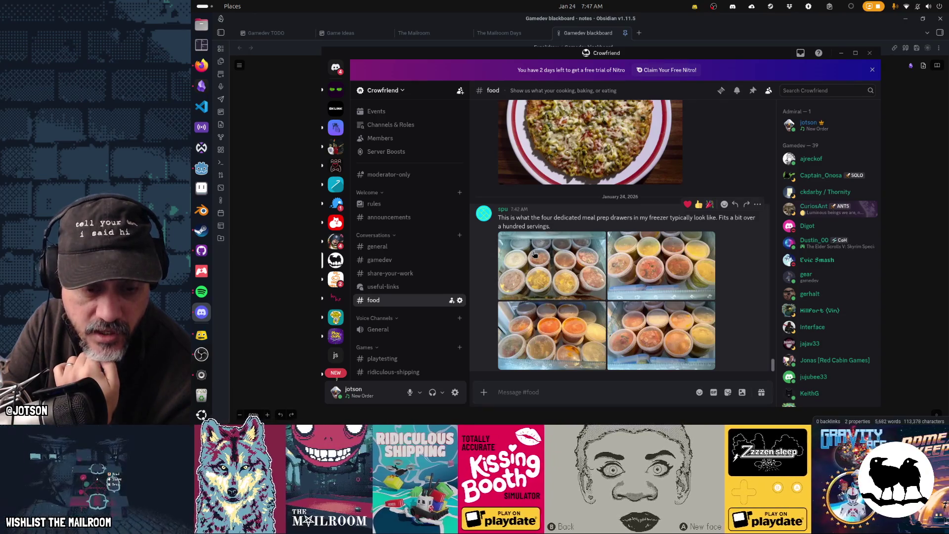
- Open the first meal-prep freezer photo and cycle through all four photos twice
click(535, 254)
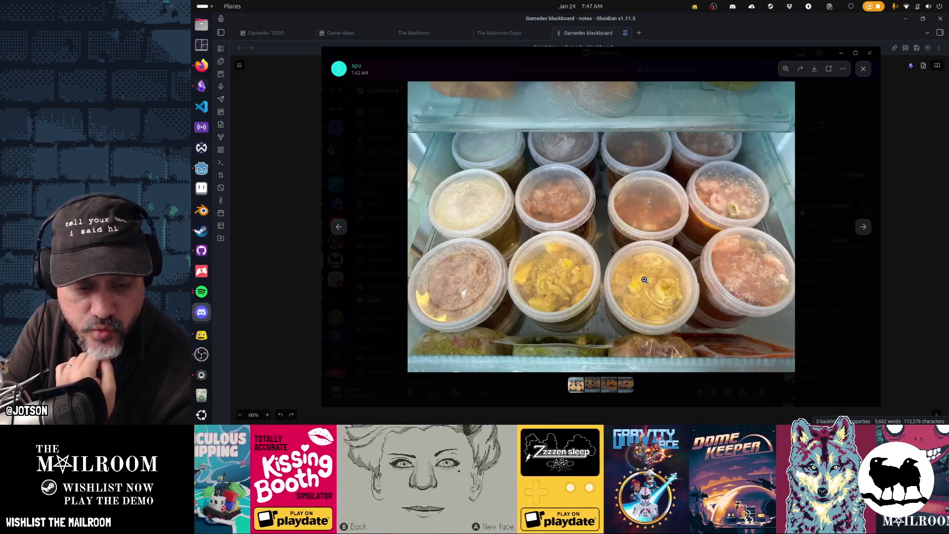
click(863, 228)
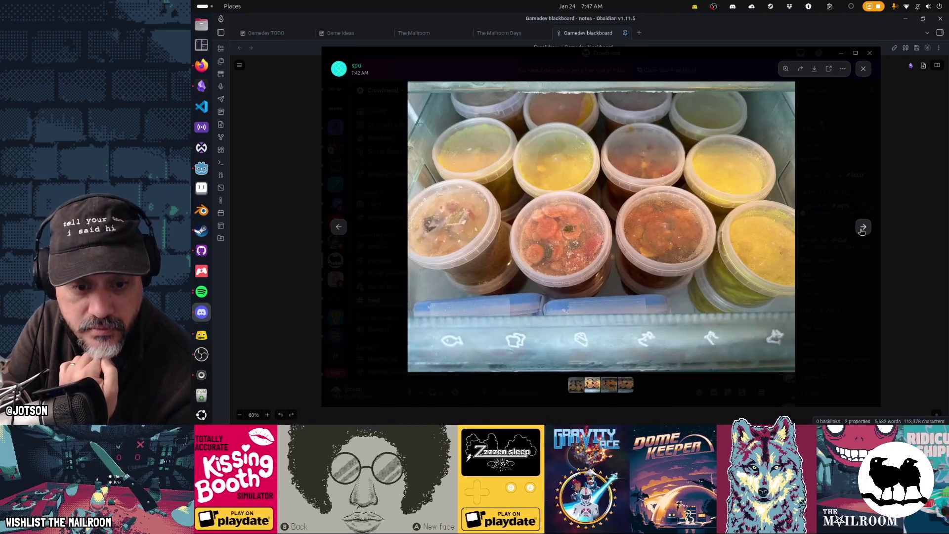
click(863, 227)
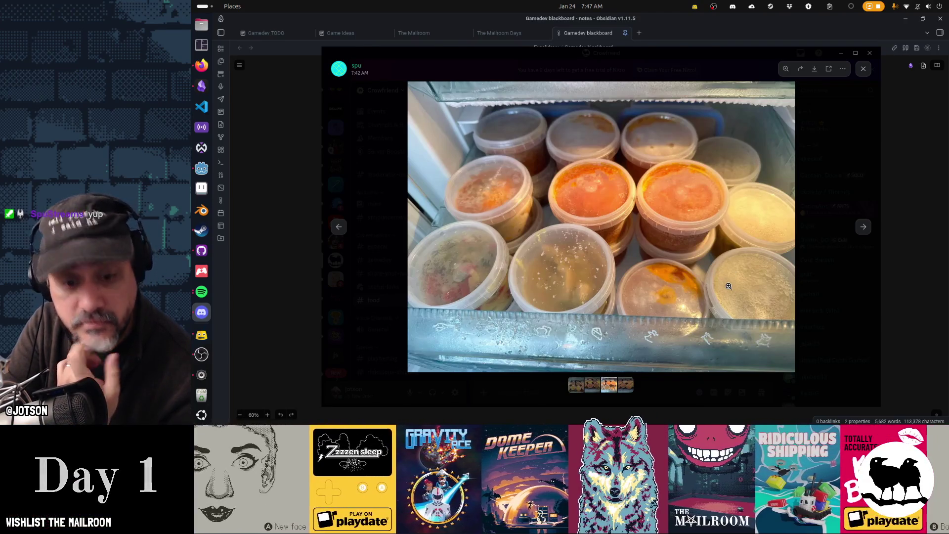
click(862, 229)
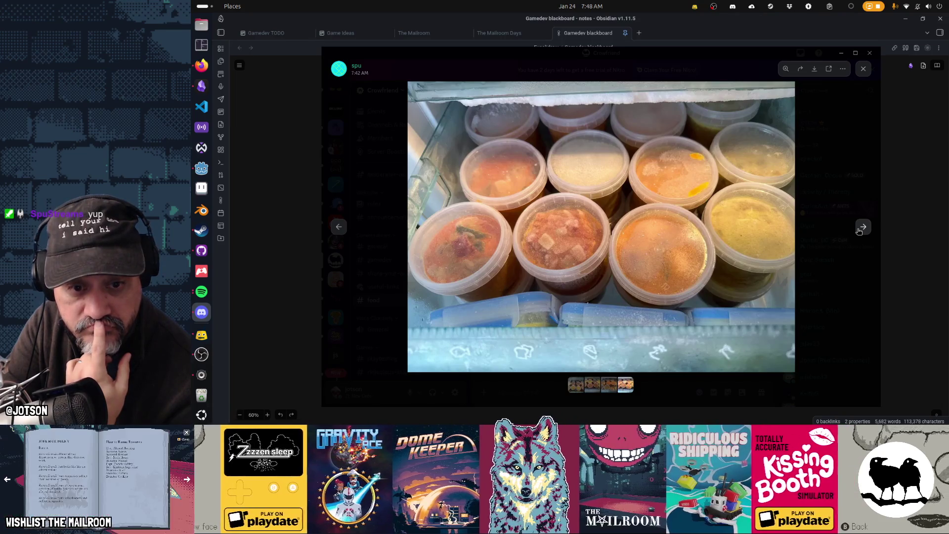
click(859, 230)
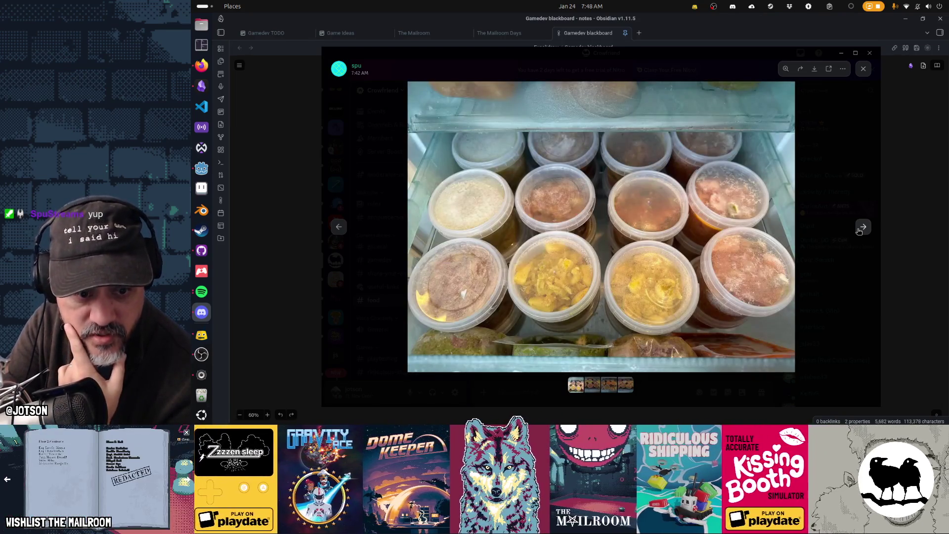
click(859, 230)
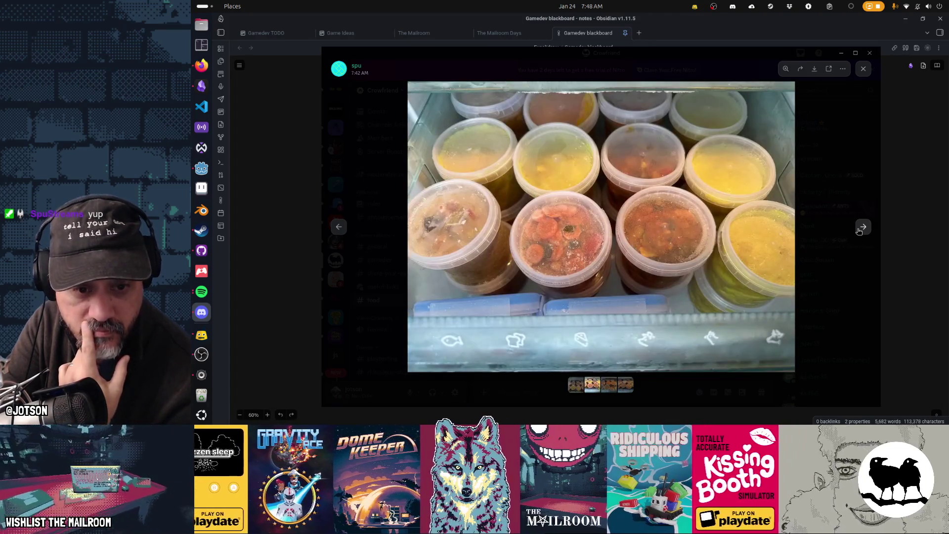
click(859, 231)
click(860, 230)
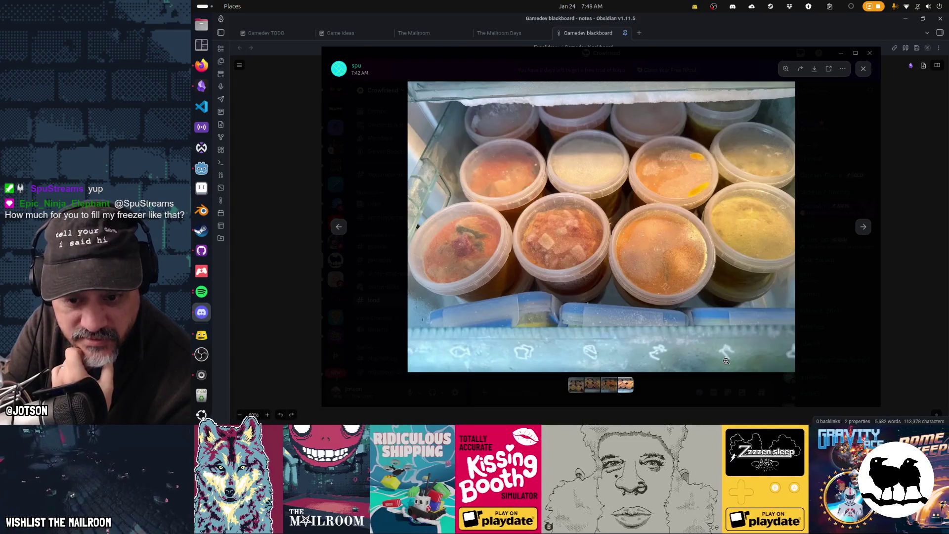
- Jump between the freezer photos using the thumbnails, then close the photo viewer
click(606, 388)
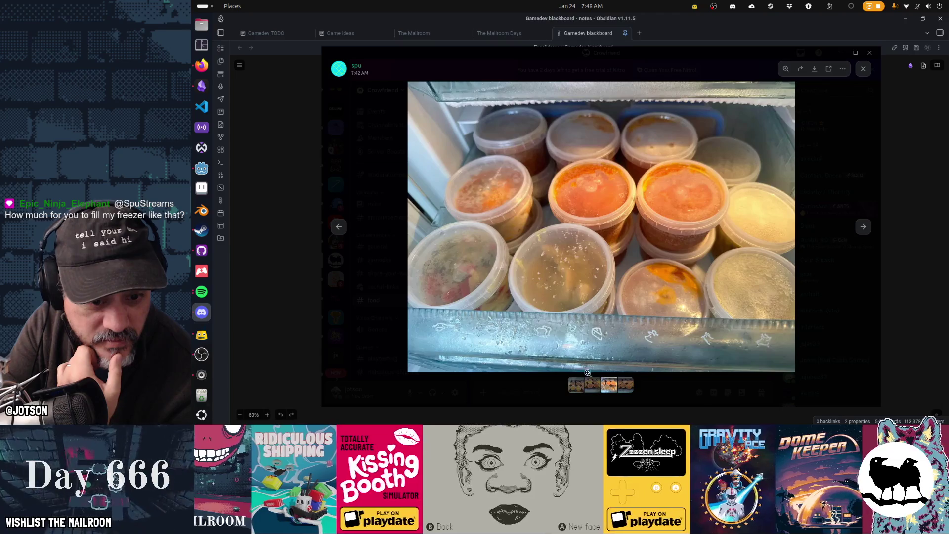
click(593, 387)
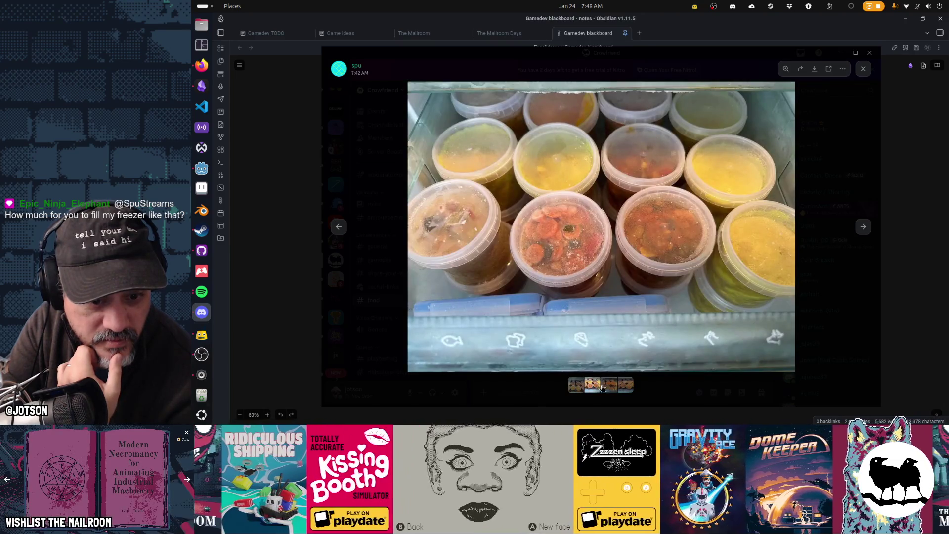
click(608, 386)
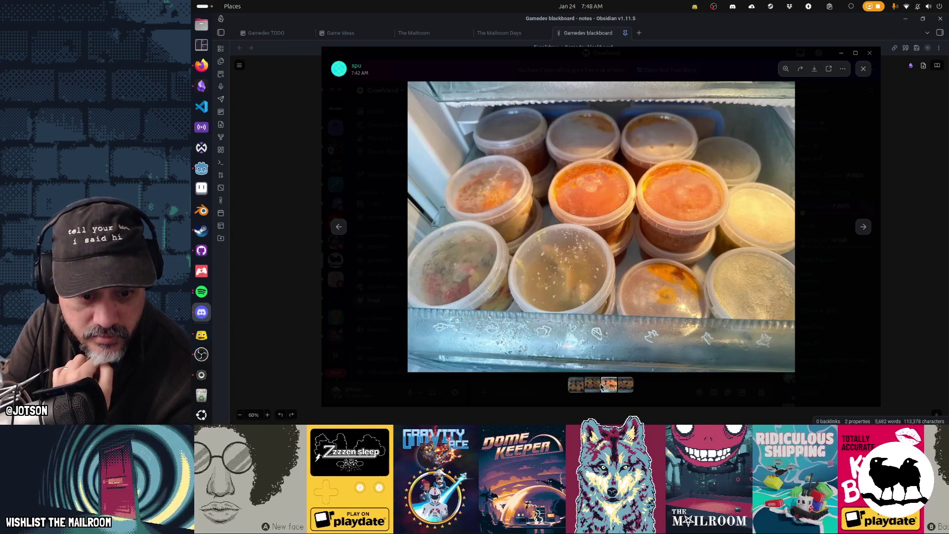
click(594, 385)
click(577, 386)
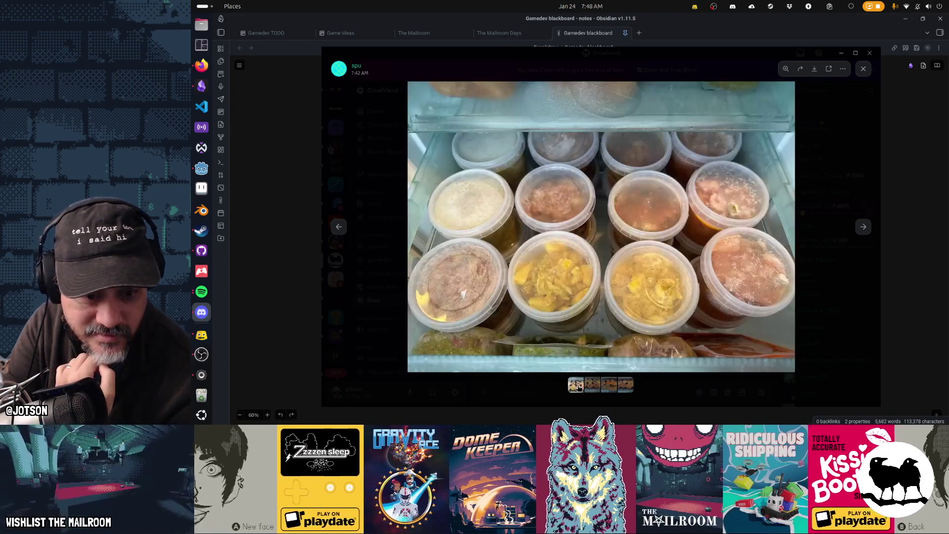
click(606, 384)
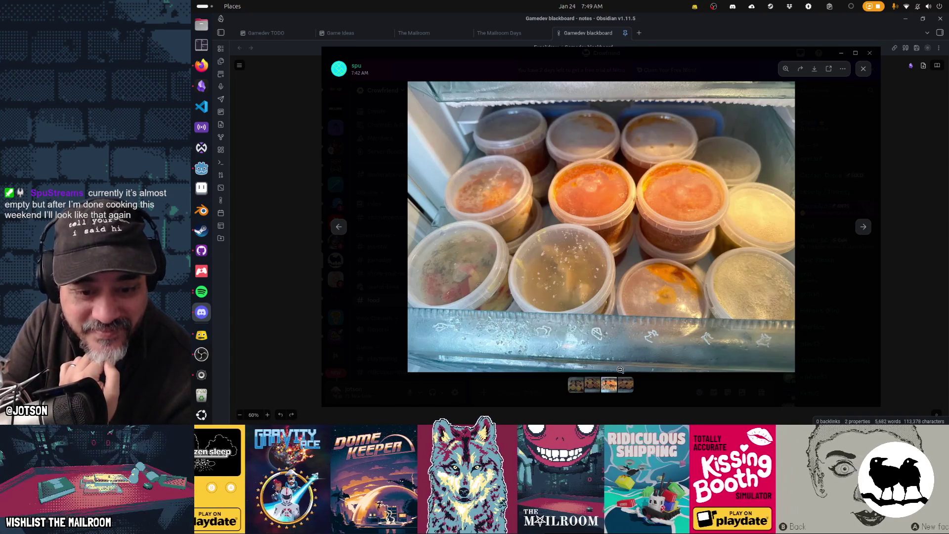
click(626, 385)
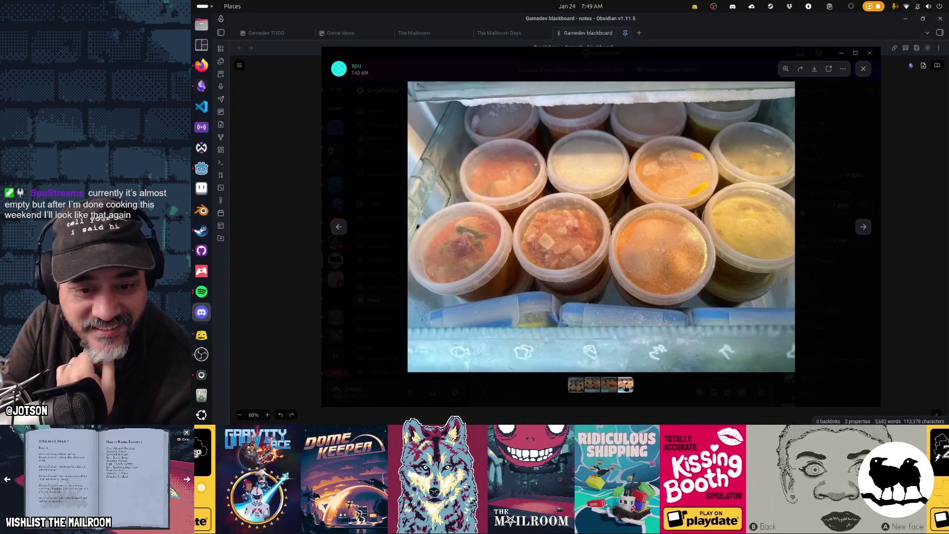
click(613, 386)
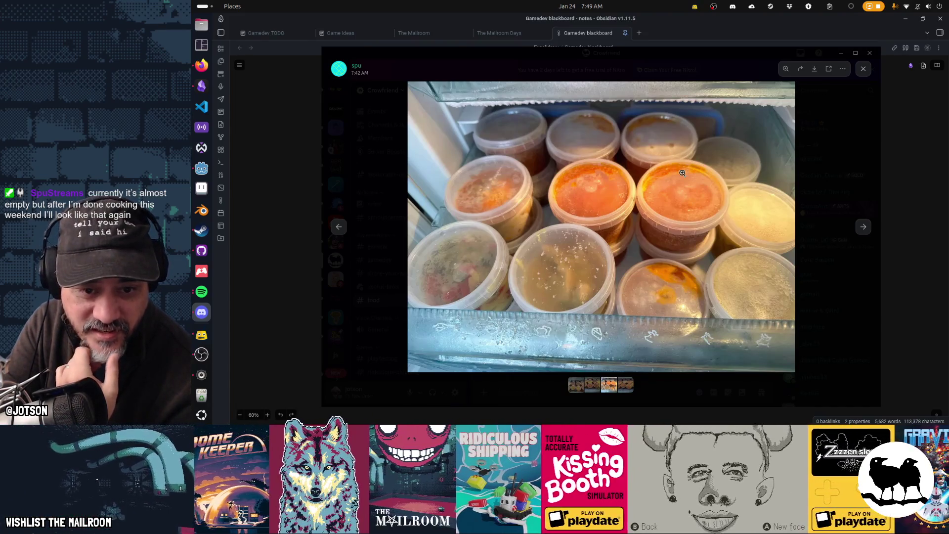
click(862, 72)
- Close Discord to reveal the Obsidian Gamedev blackboard canvas with the save flowchart
click(870, 55)
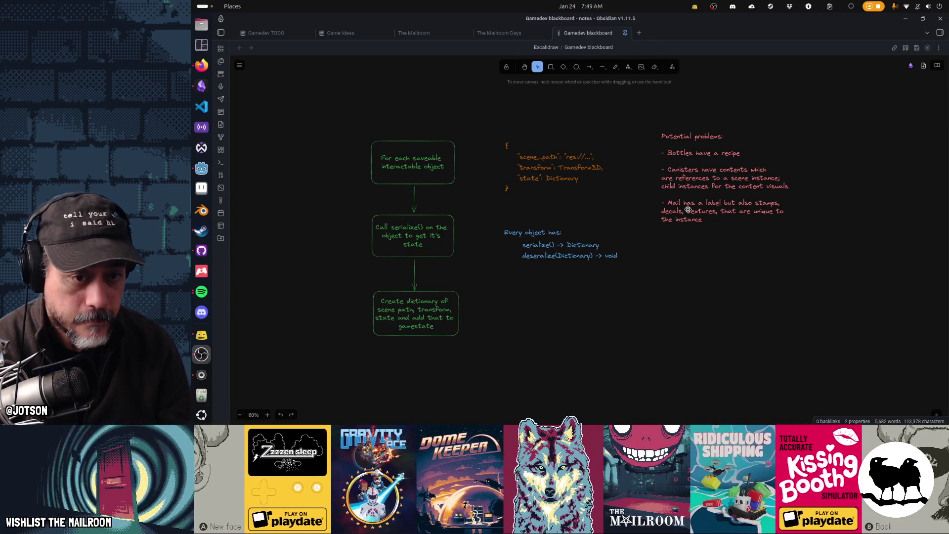
key(alt+Tab)
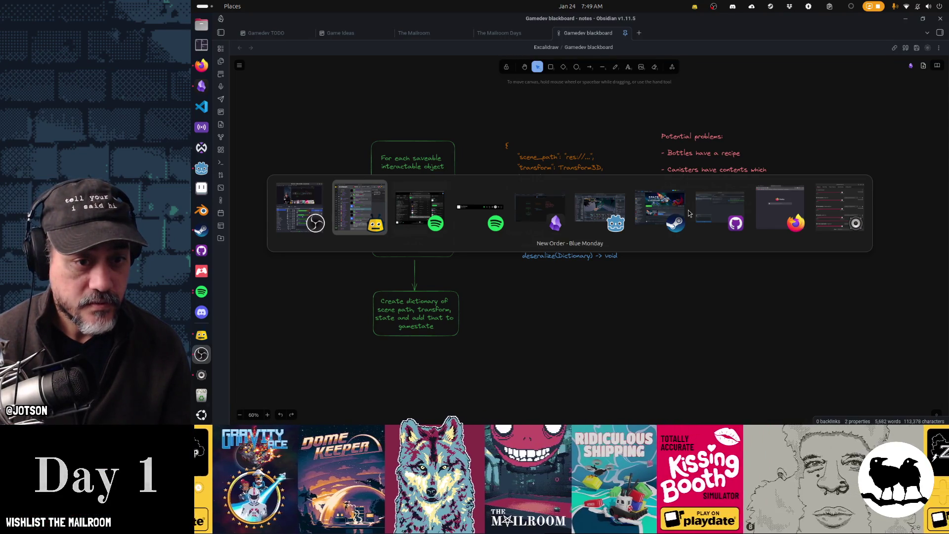
- Switch from Obsidian to the Godot editor showing the mailroom.tscn scene
key(alt+Tab)
key(alt+Tab)
key(alt+Tab)
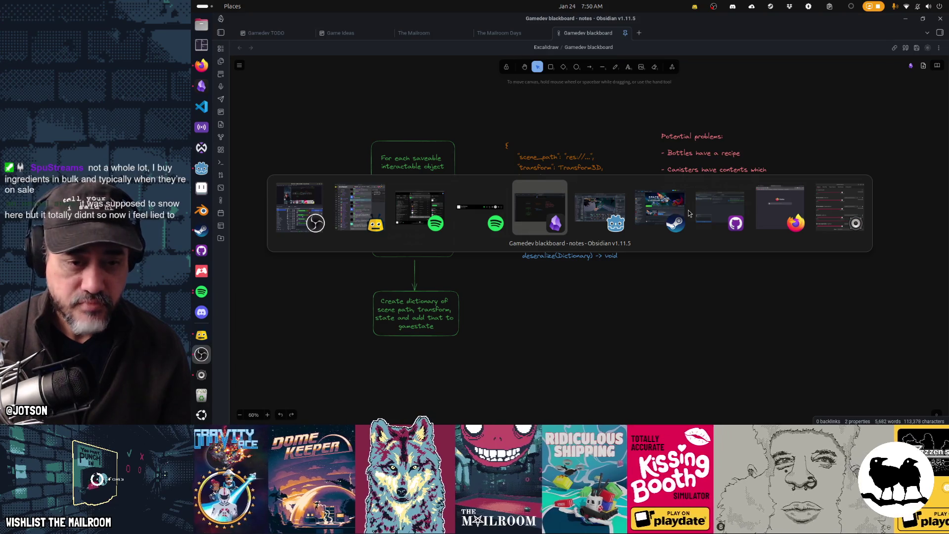
key(alt+Tab)
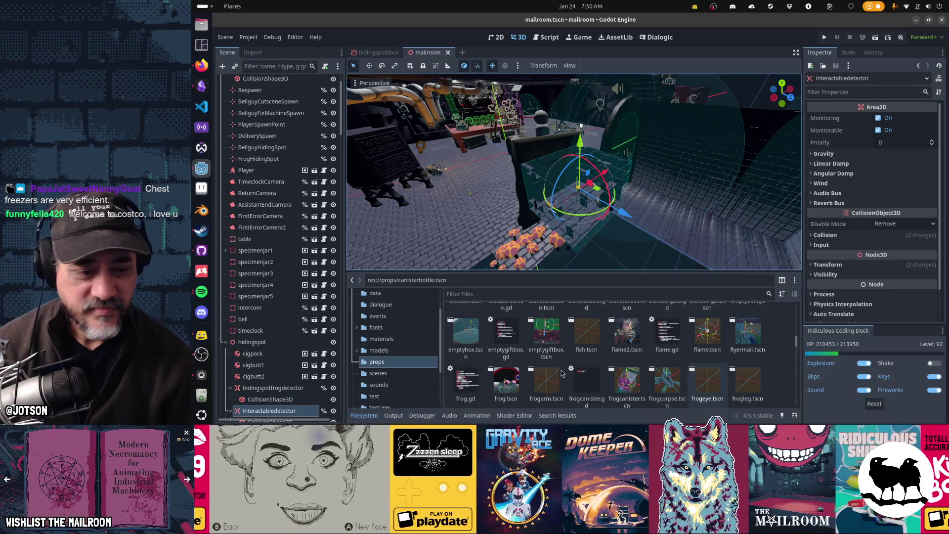
- Scroll the res://props FileSystem grid down and open hidingspotdoor.tscn
scroll(564, 374, down, 1)
scroll(562, 373, down, 2)
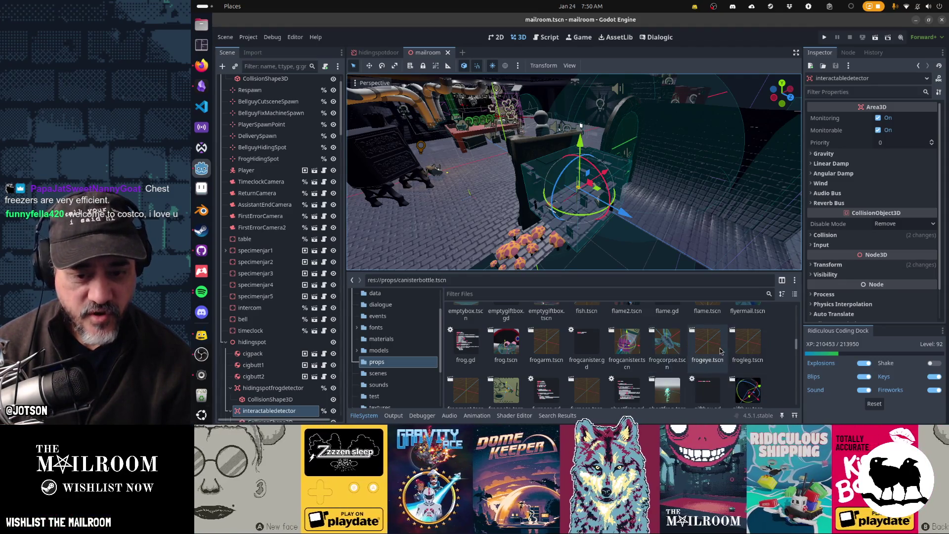
scroll(568, 351, down, 3)
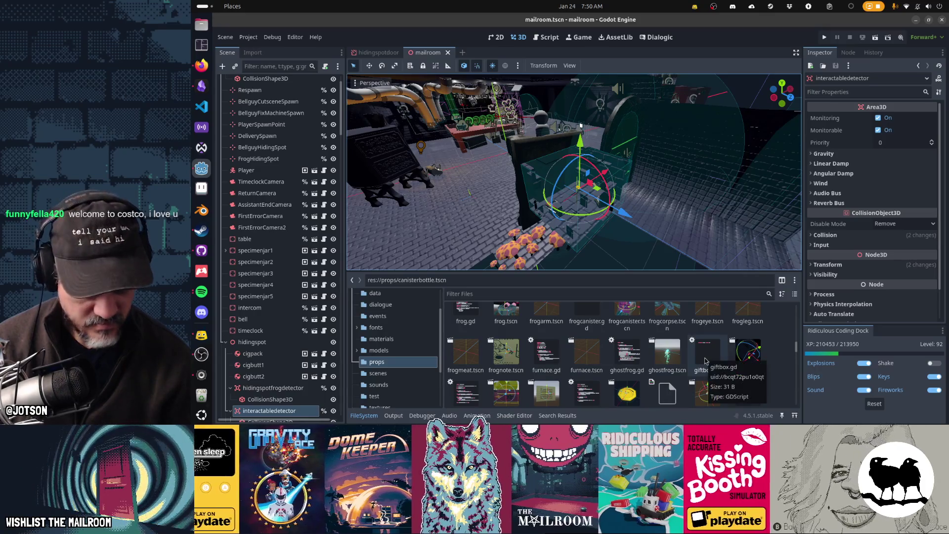
scroll(706, 361, down, 2)
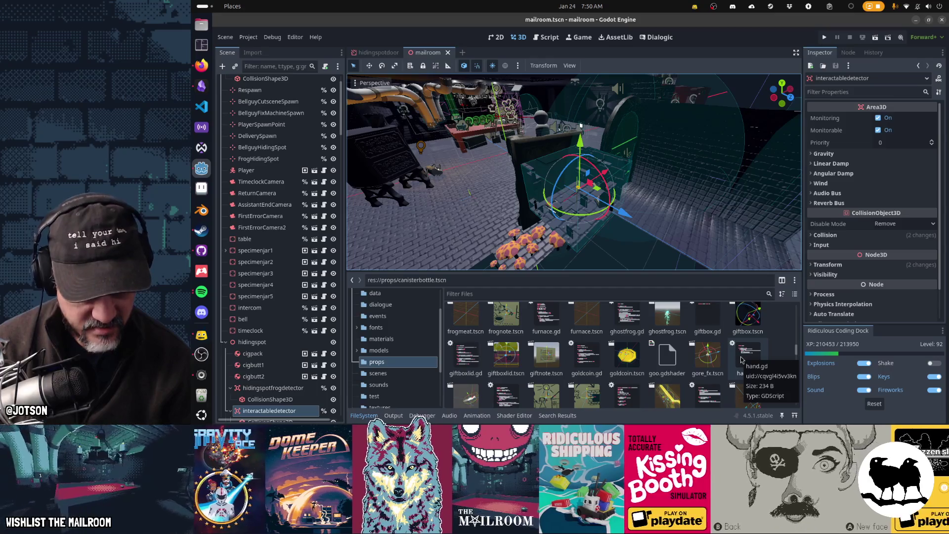
scroll(742, 359, down, 1)
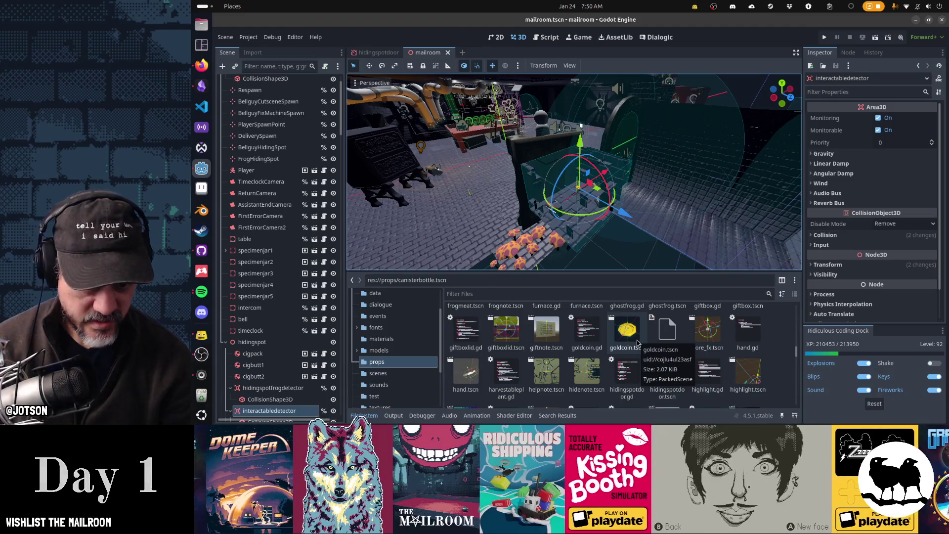
scroll(626, 346, down, 1)
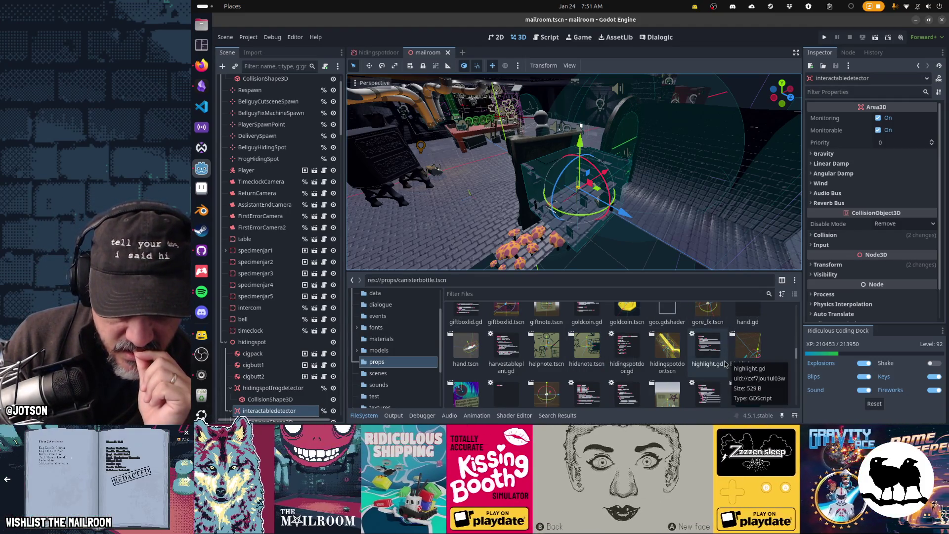
double_click(670, 355)
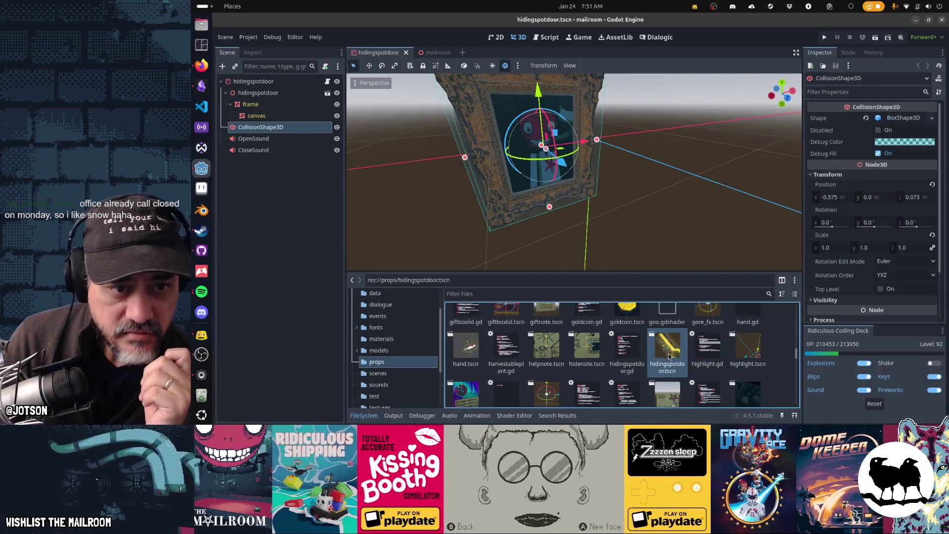
- Orbit and zoom around the picture-frame door, then switch back to the Obsidian blackboard
drag(571, 217, 801, 205)
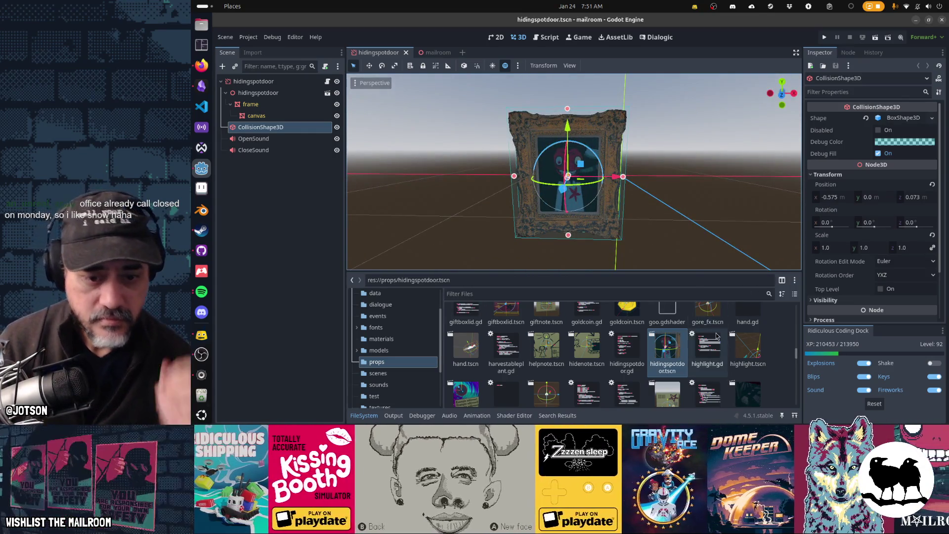
scroll(603, 192, down, 3)
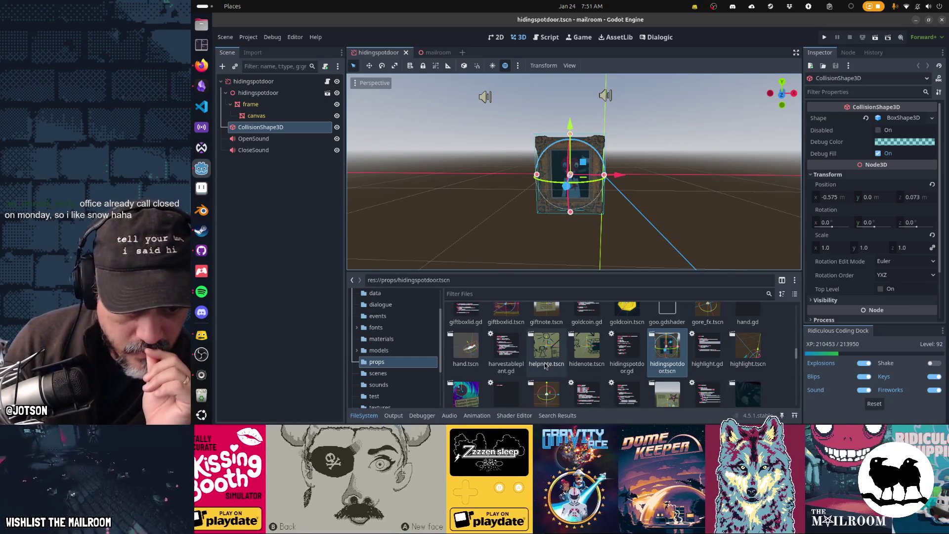
scroll(547, 354, down, 2)
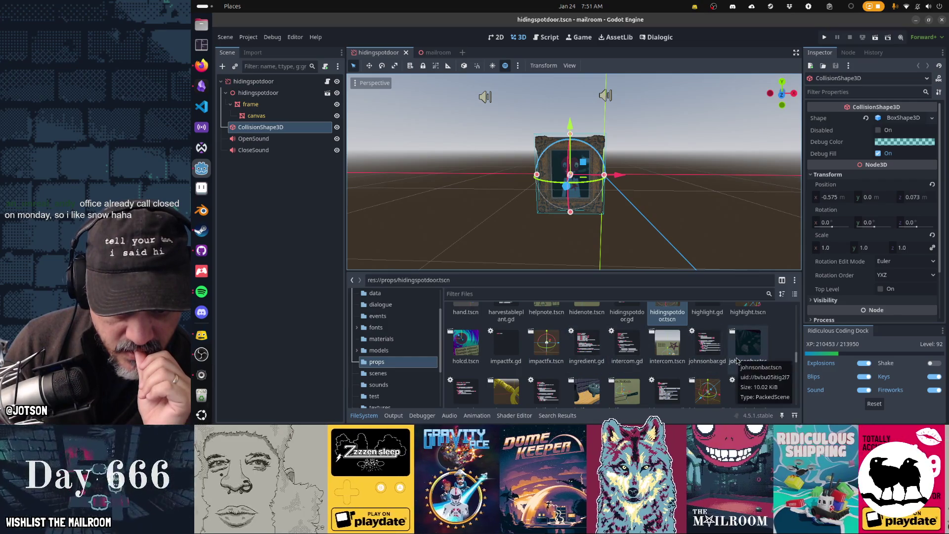
scroll(735, 362, down, 2)
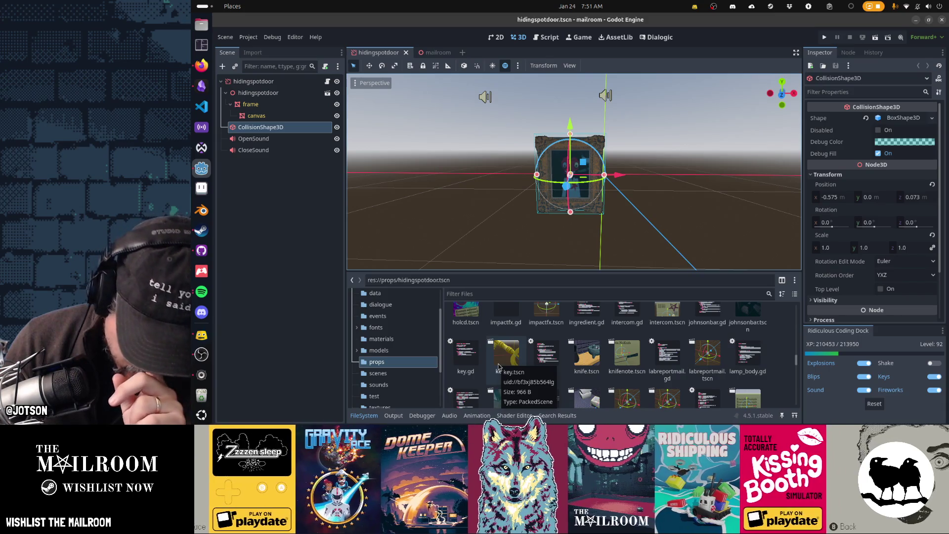
key(alt+Tab)
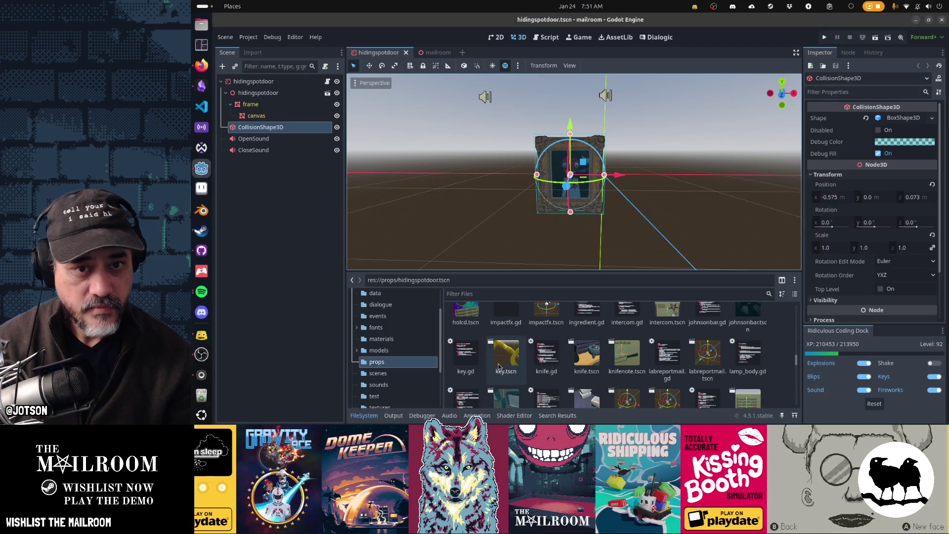
click(203, 88)
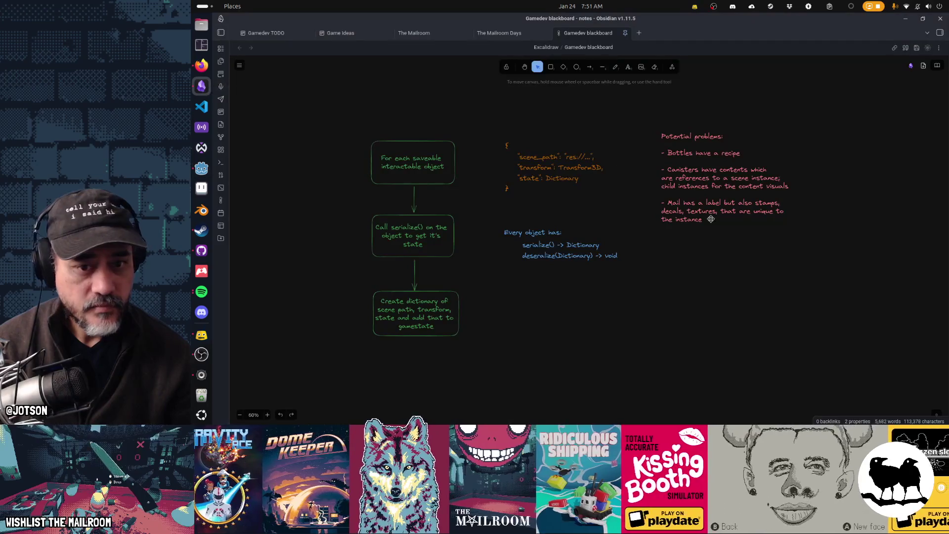
- Add '- Key has door state' to the Potential problems list, then return to Godot
double_click(720, 236)
click(703, 232)
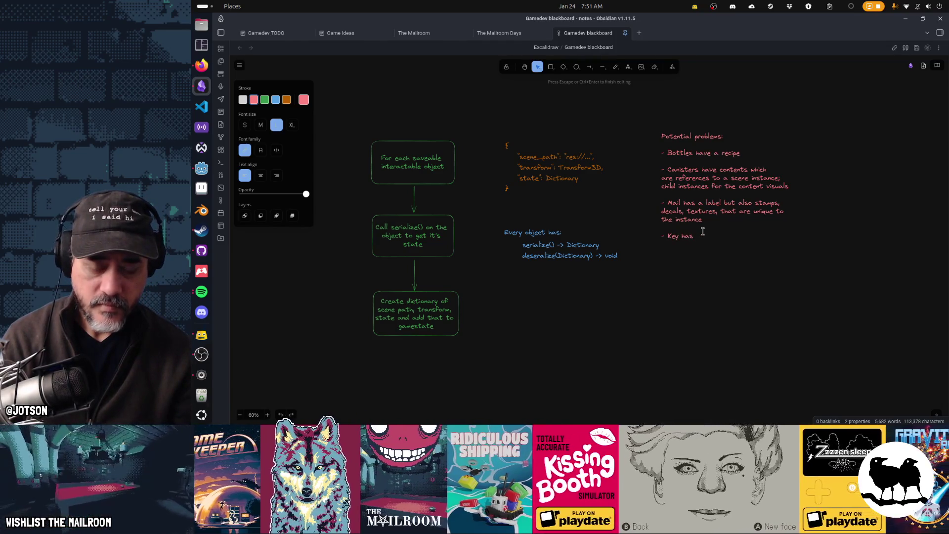
text(state)
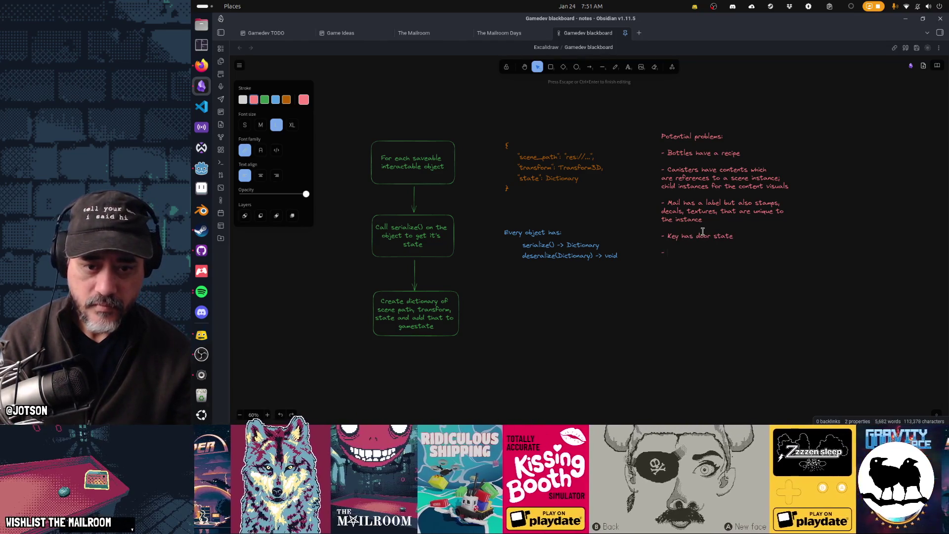
key(alt+Tab)
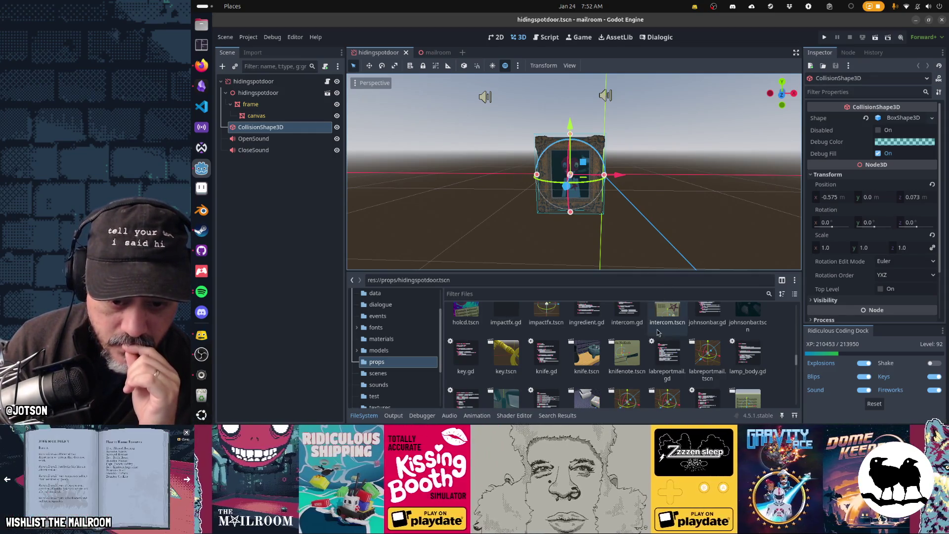
- Scroll the props folder past the key, mail and mailbundle files, then switch windows
scroll(659, 332, down, 1)
scroll(659, 332, down, 1)
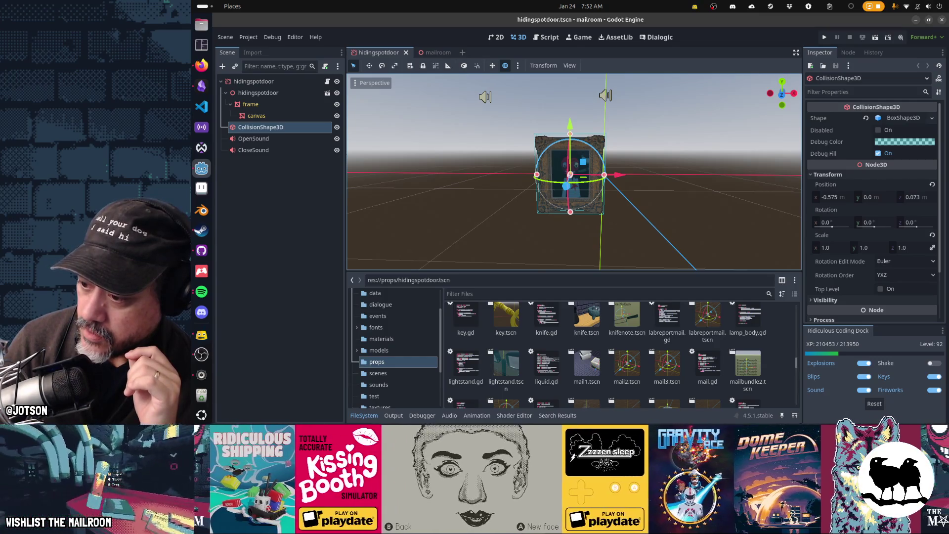
key(alt+Tab)
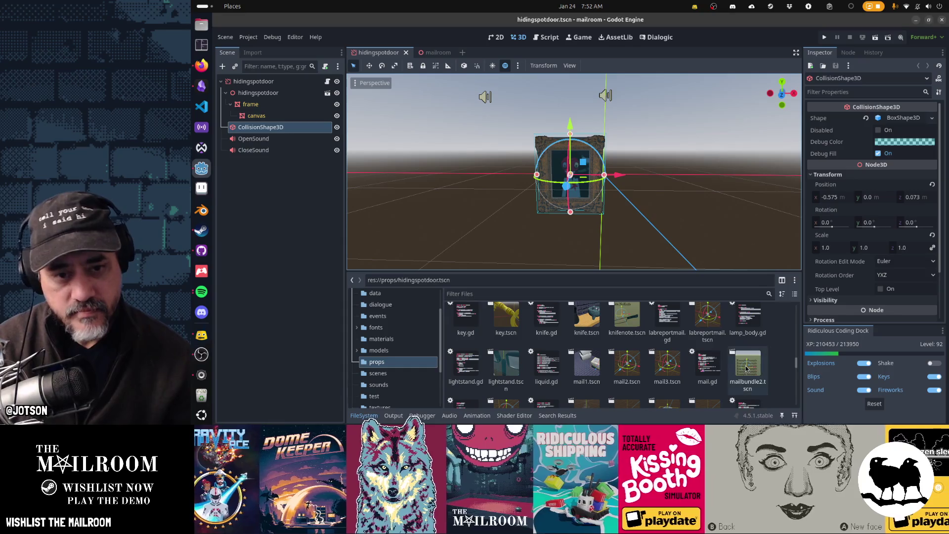
key(alt+Tab)
key(alt+Tab)
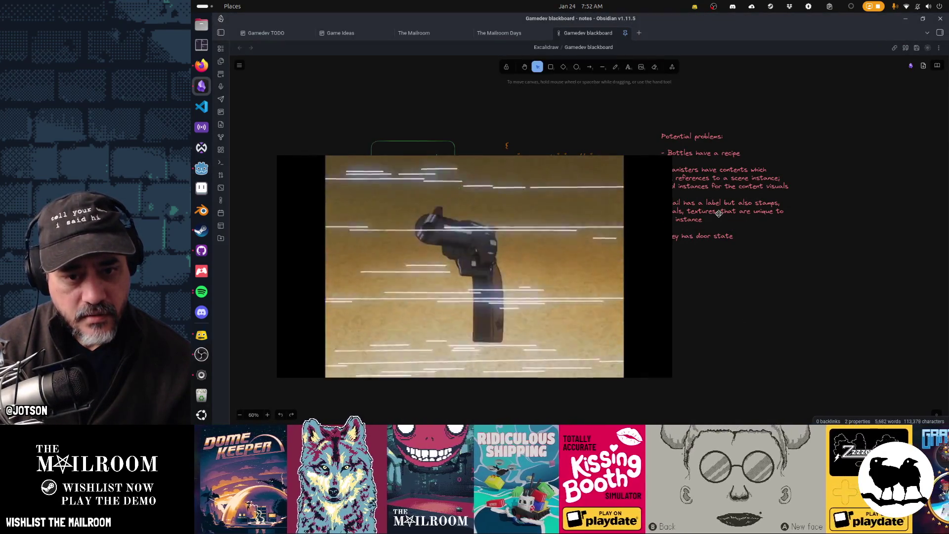
- Extend the mail bullet: mail can't progress in the hiding spot unless we decide otherwise
double_click(721, 236)
text(. But w)
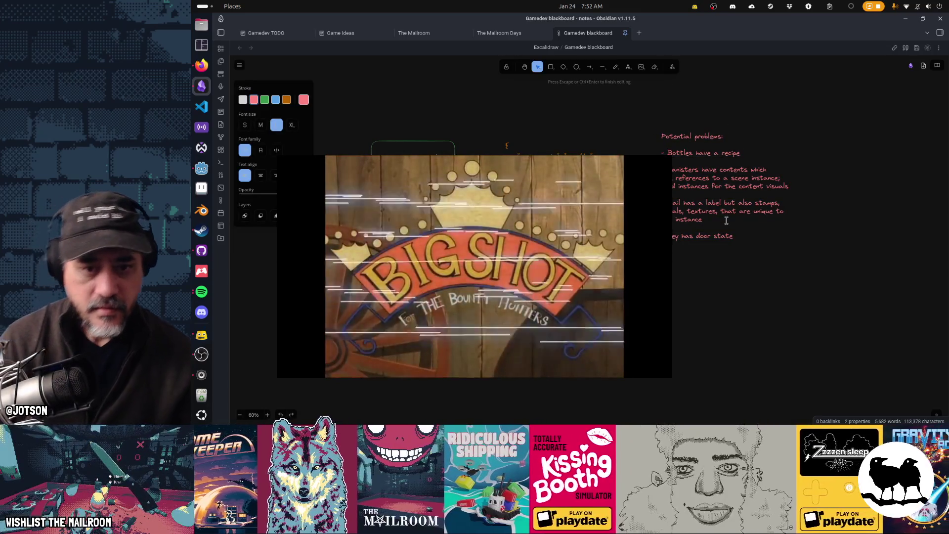
text(ou can't progress)
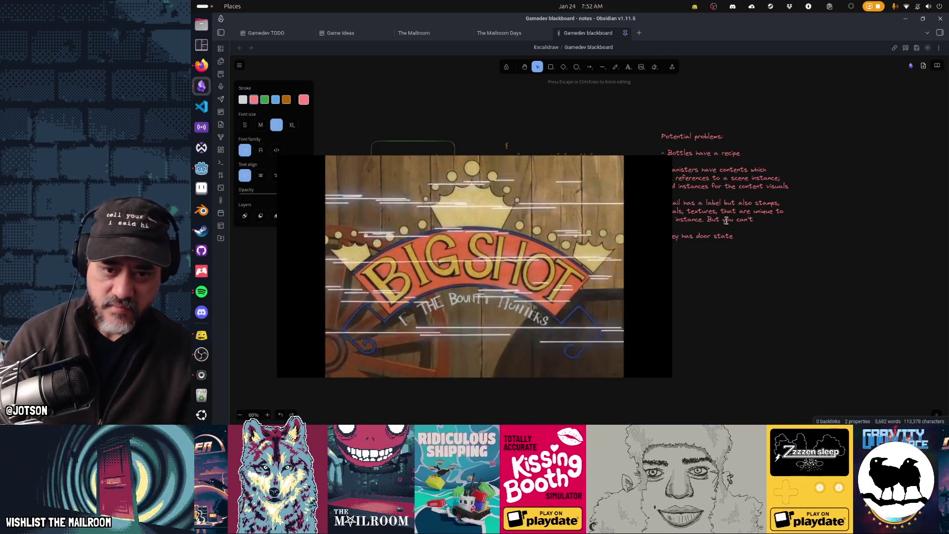
text( with mai)
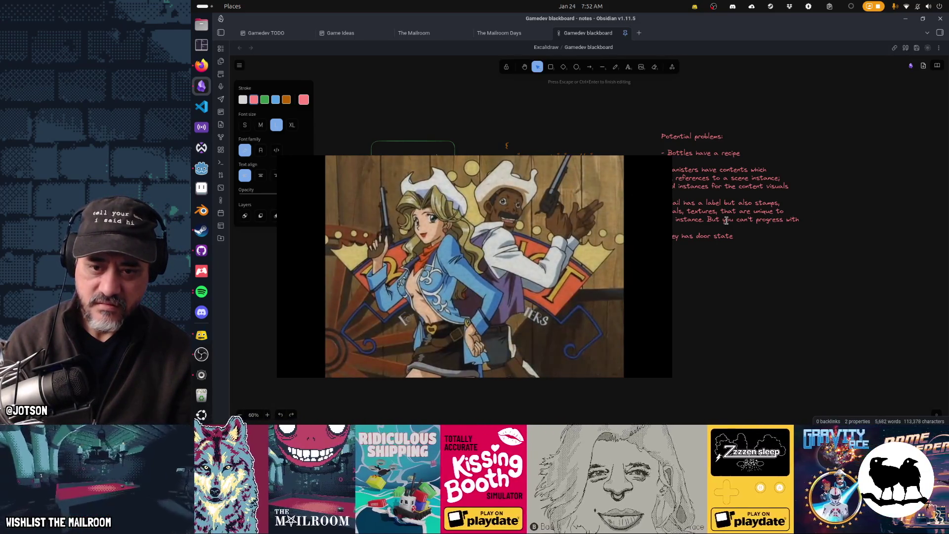
text(l in the hiding spot unless)
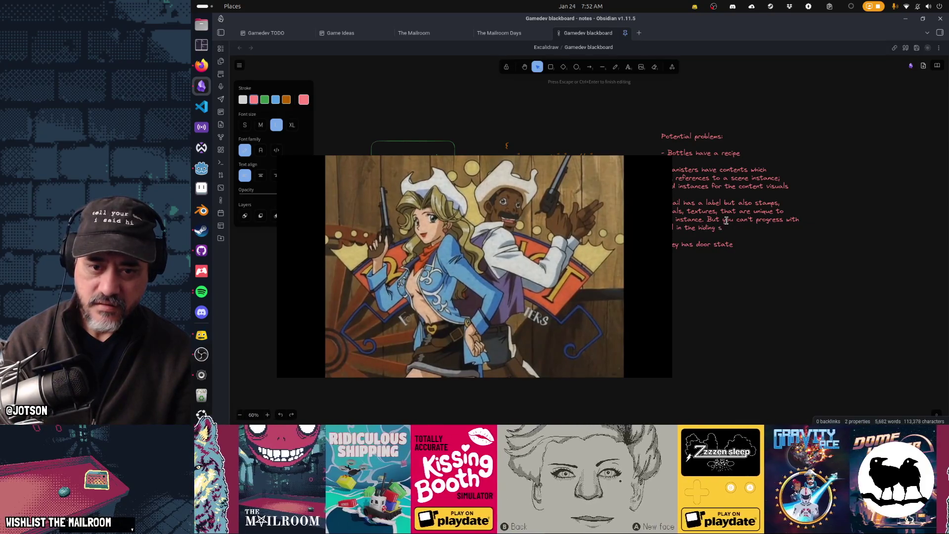
text( we decid)
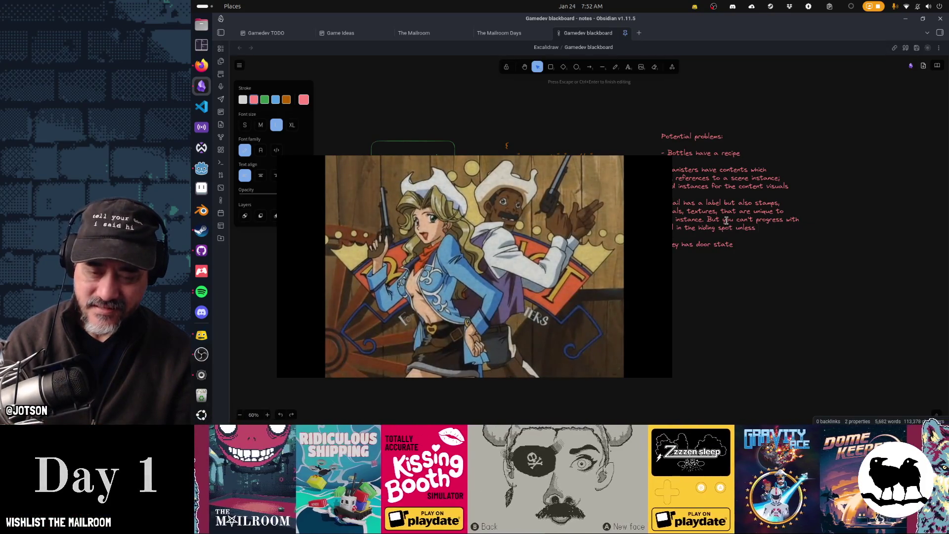
text(e to make)
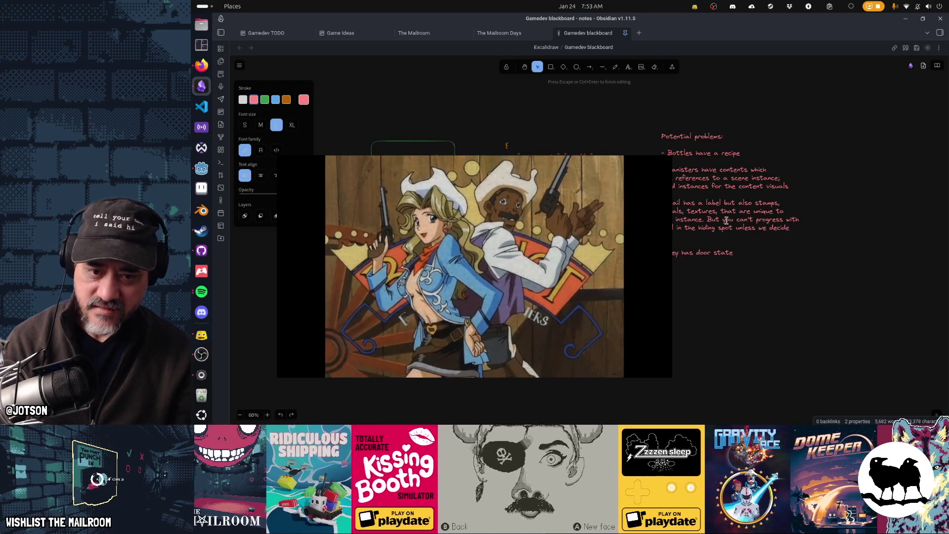
text( anything in the hiding spot not)
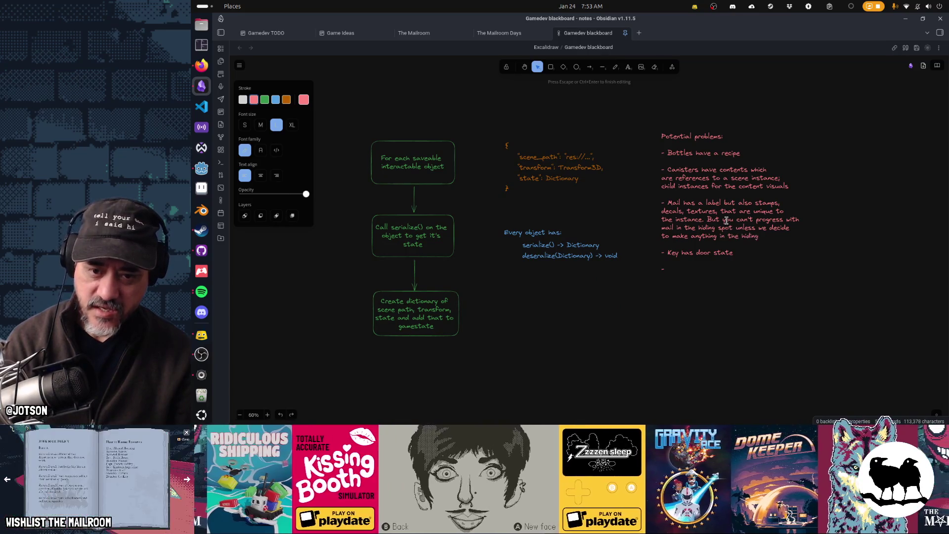
text( be work.)
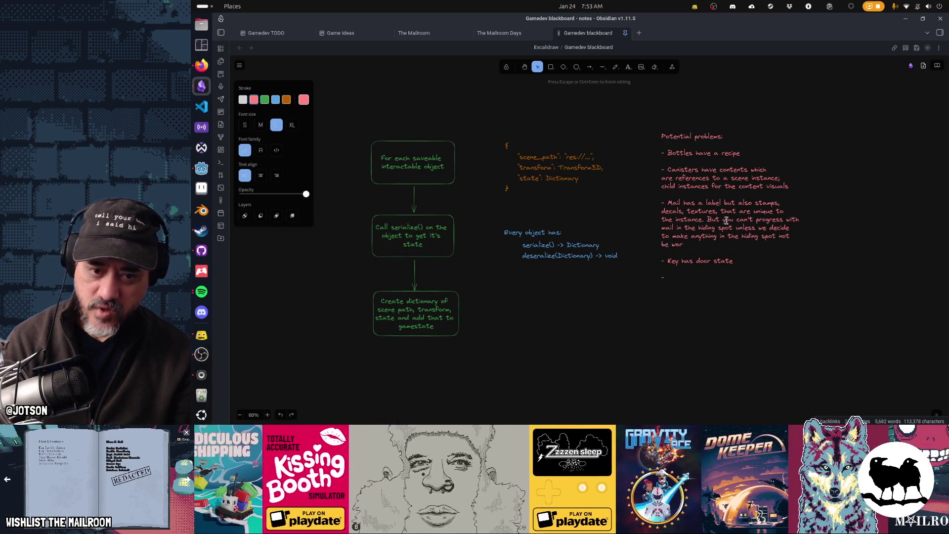
key(BackSpace)
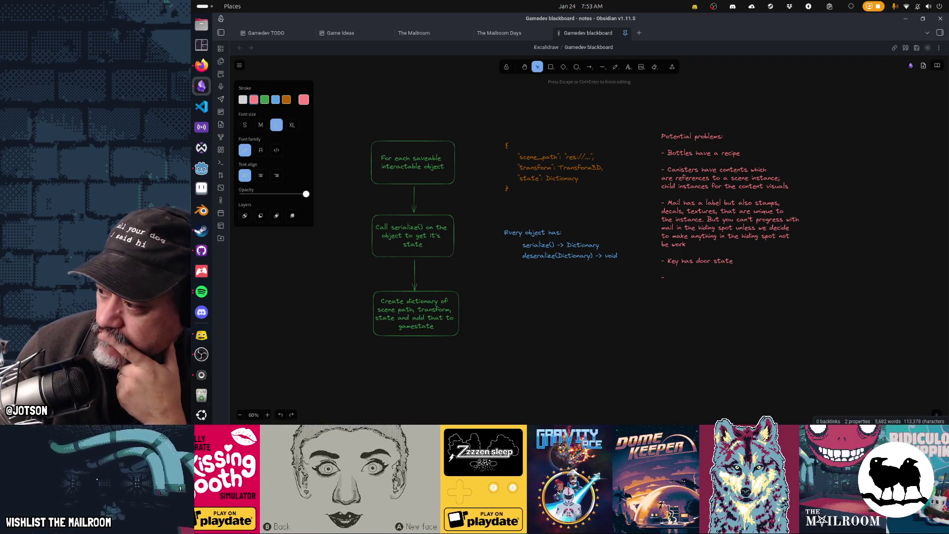
key(alt+Tab)
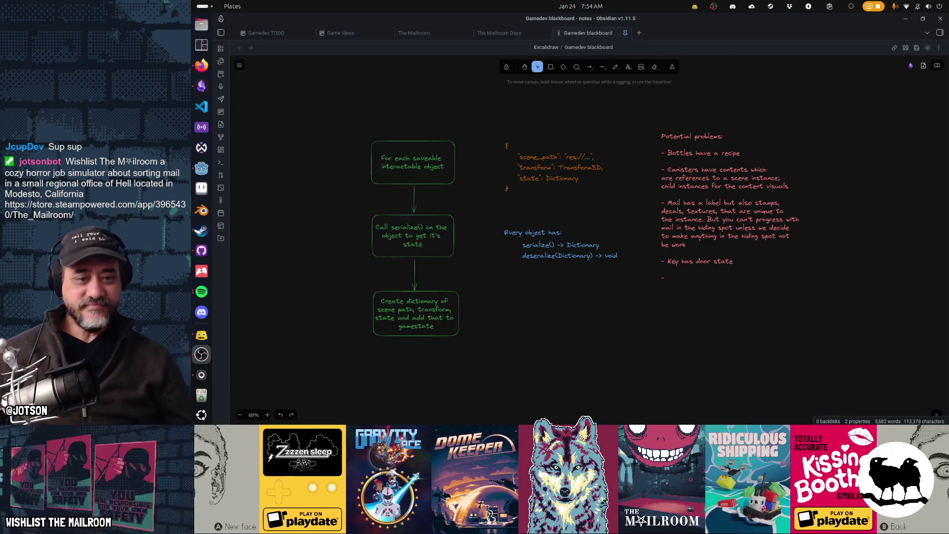
- Leave the Obsidian notes and bring the Godot editor to the front
key(alt+Tab)
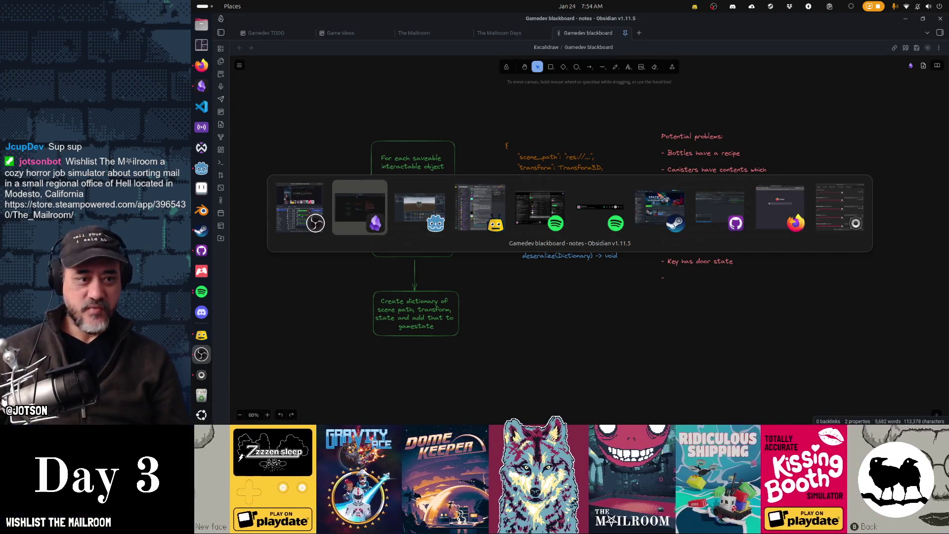
key(alt+Tab)
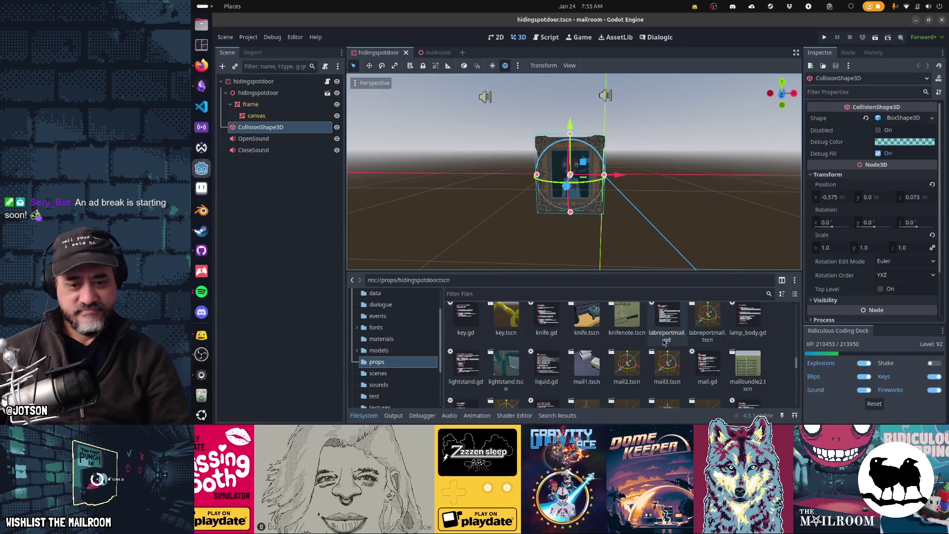
- Browse the props folder down to the timeclock, toilet, tp and tube files, then return to the notes
scroll(723, 342, down, 2)
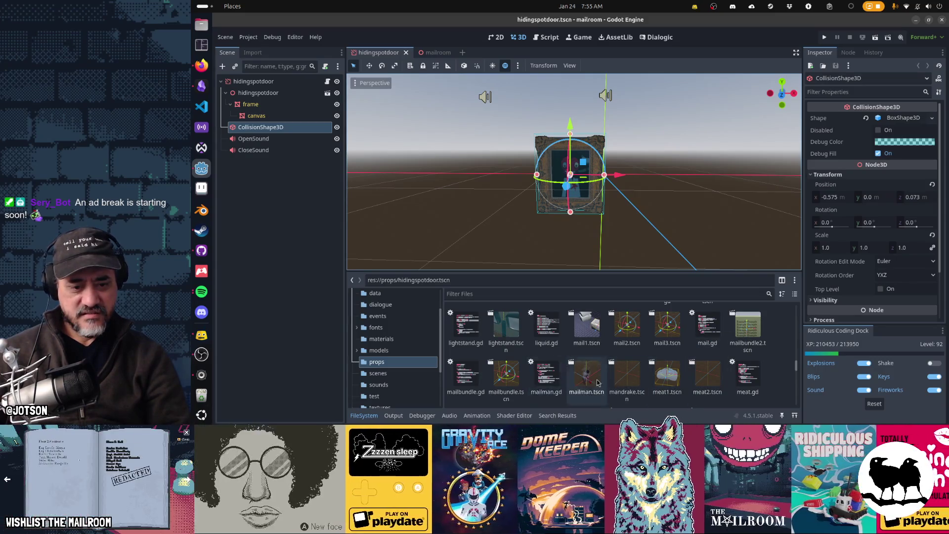
scroll(534, 380, down, 2)
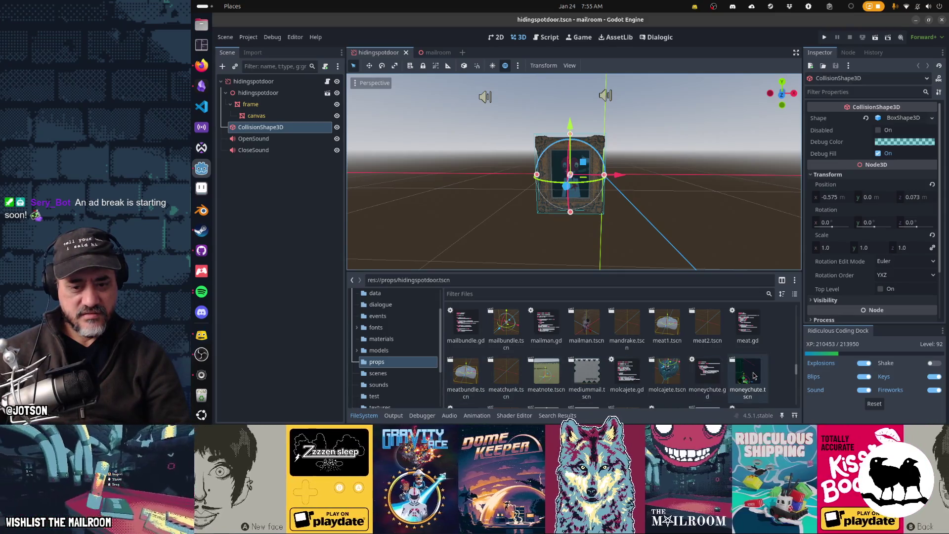
scroll(754, 376, down, 2)
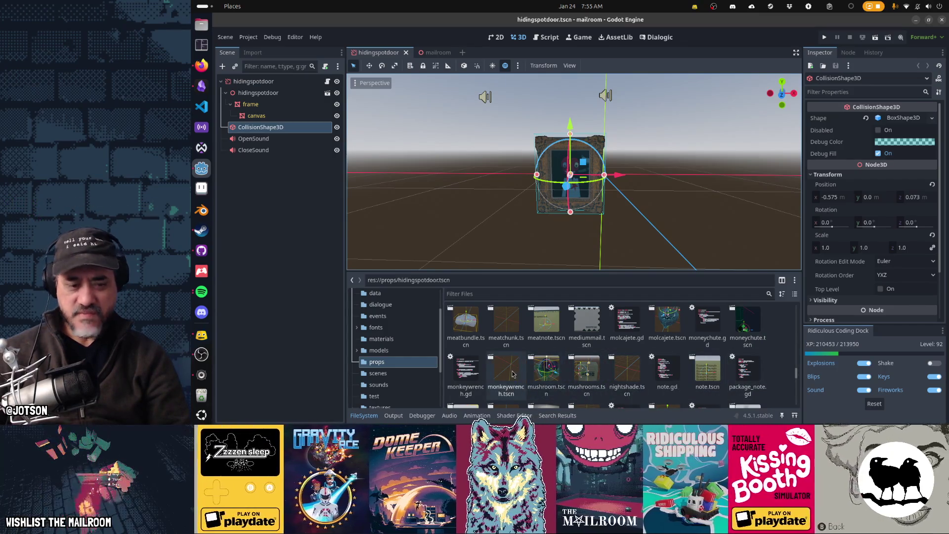
scroll(732, 372, down, 2)
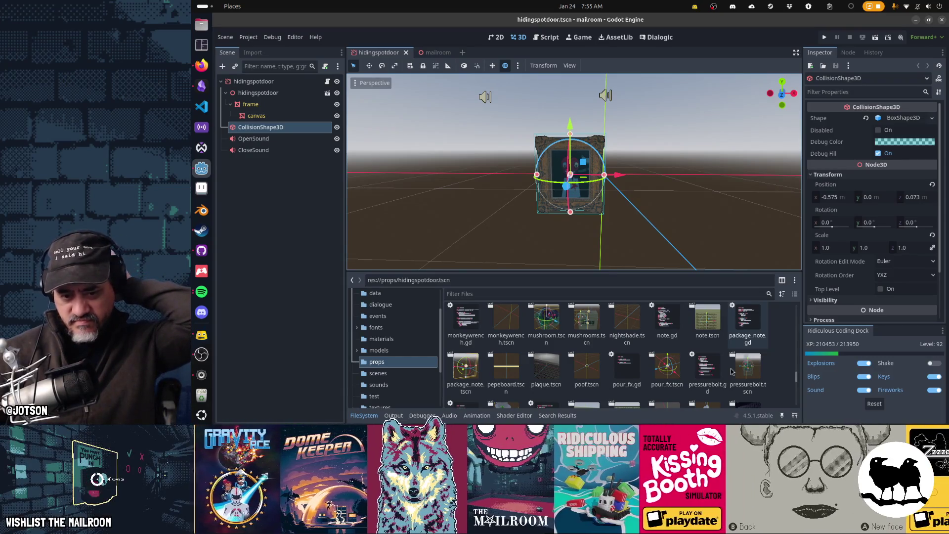
scroll(732, 371, down, 2)
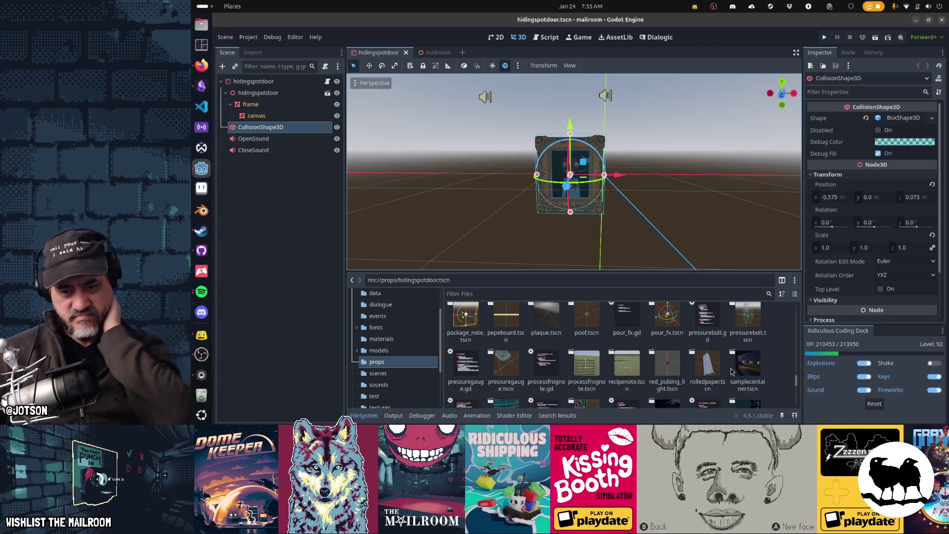
scroll(732, 372, down, 2)
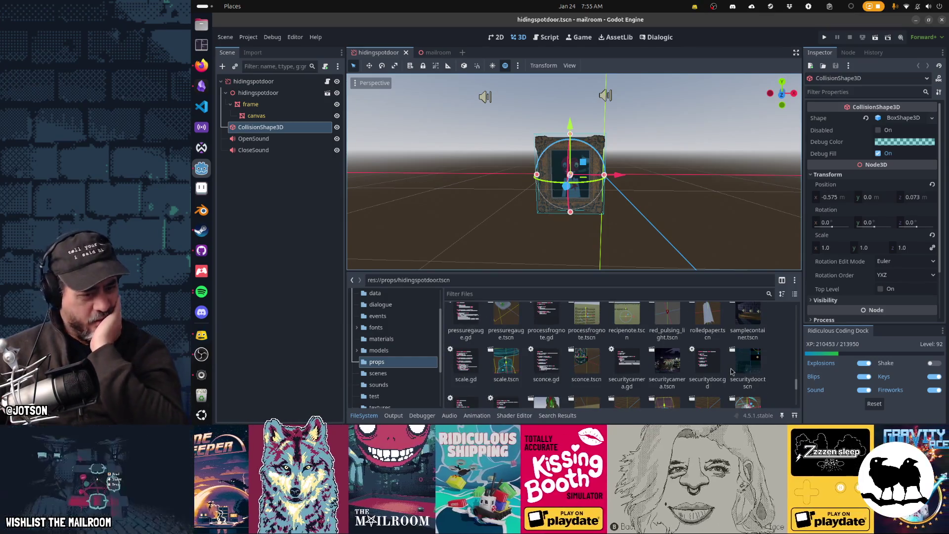
scroll(732, 372, down, 2)
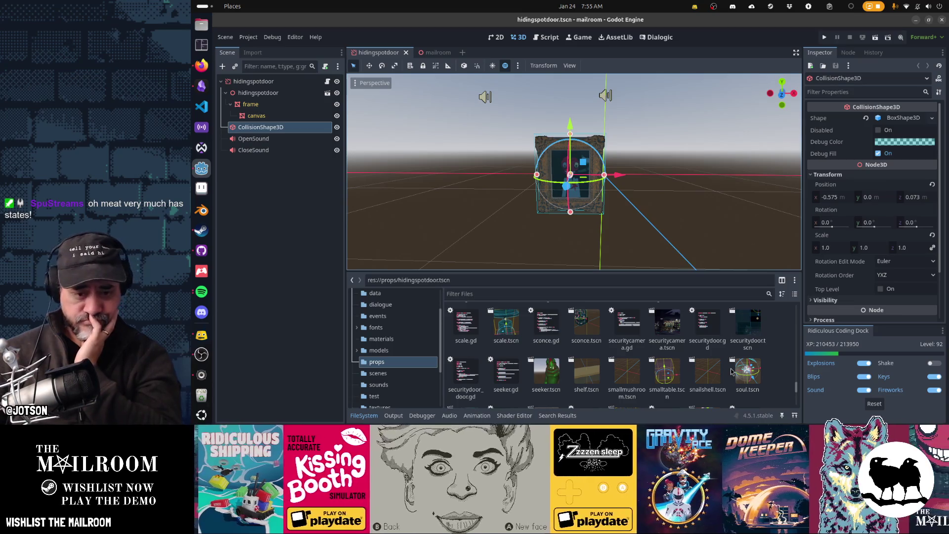
scroll(731, 372, down, 2)
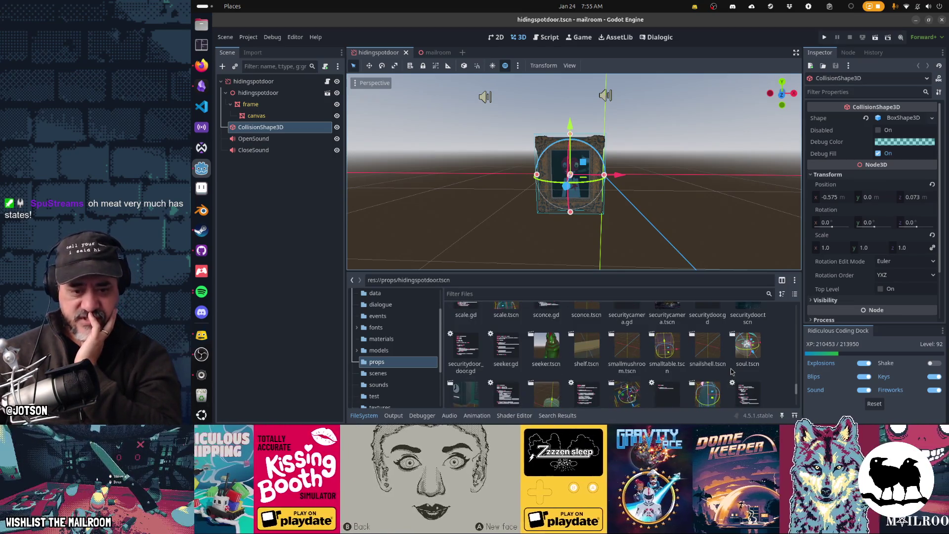
scroll(732, 372, down, 2)
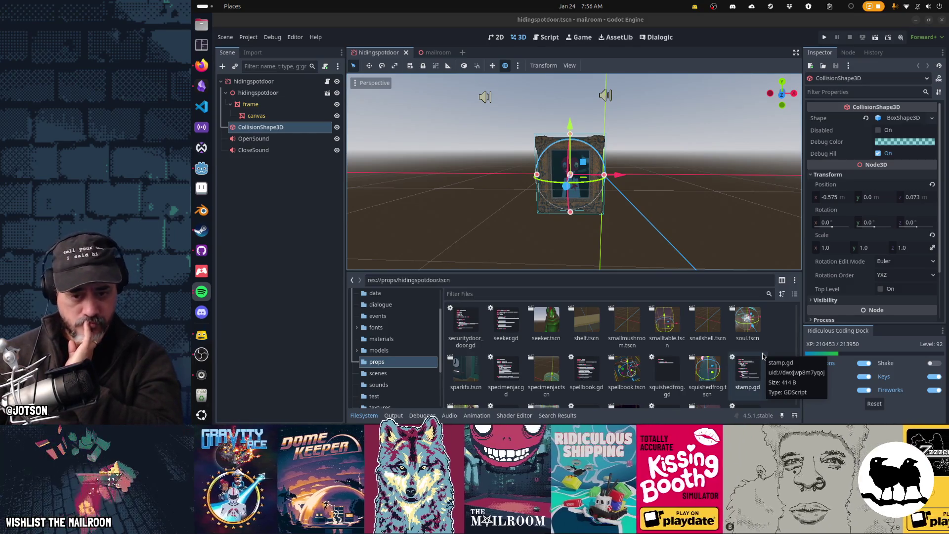
scroll(763, 356, down, 1)
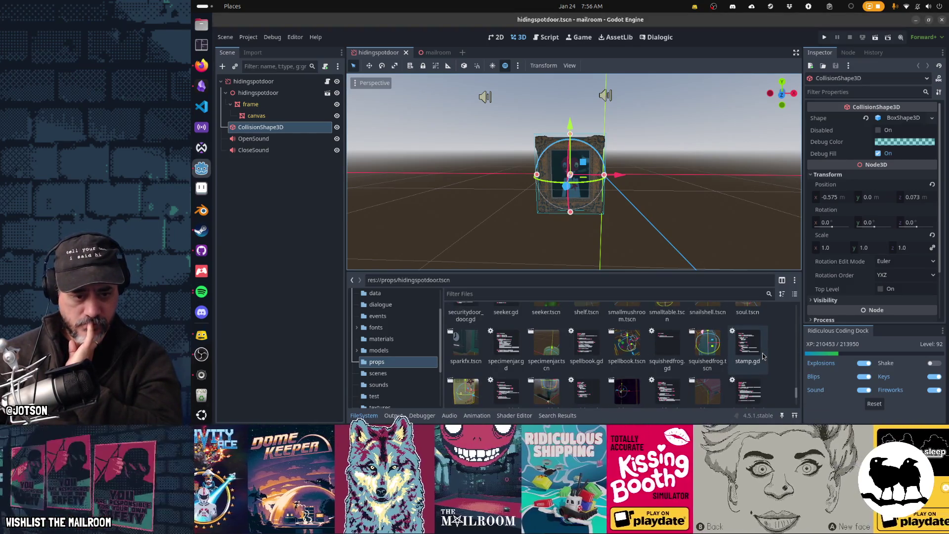
scroll(763, 356, down, 1)
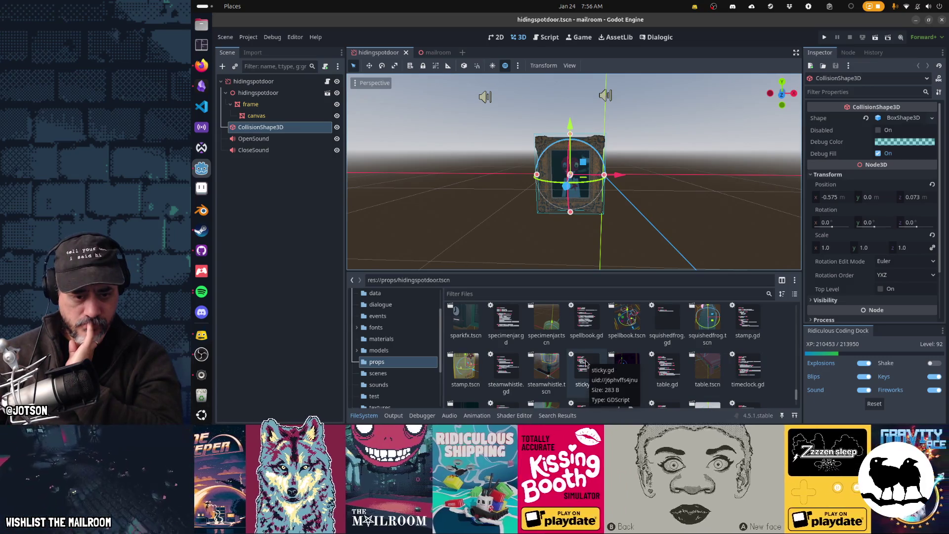
scroll(761, 370, down, 2)
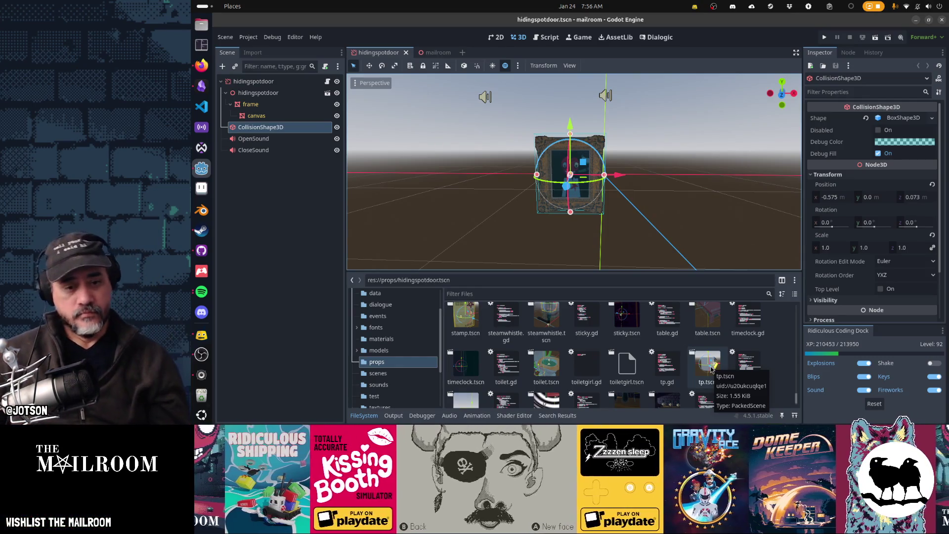
key(alt+Tab)
key(alt+Tab)
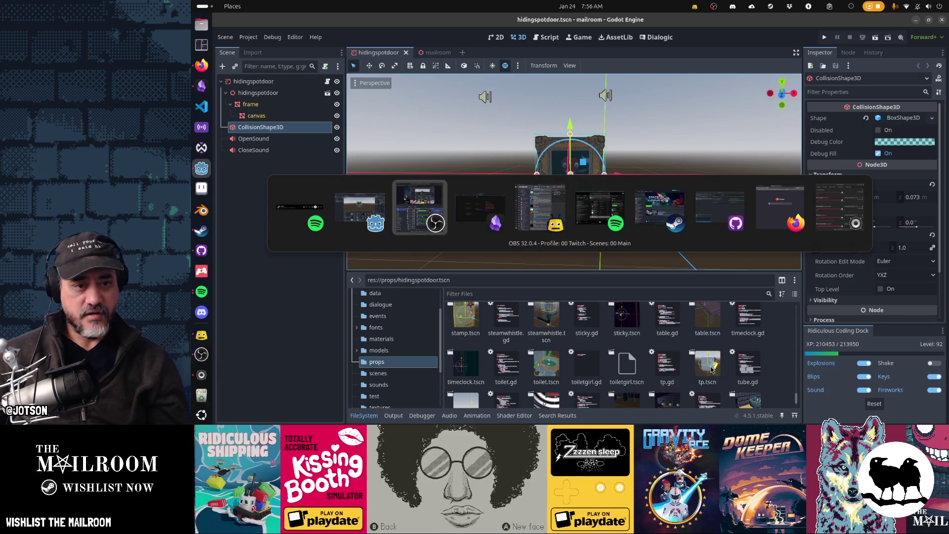
key(alt+Tab)
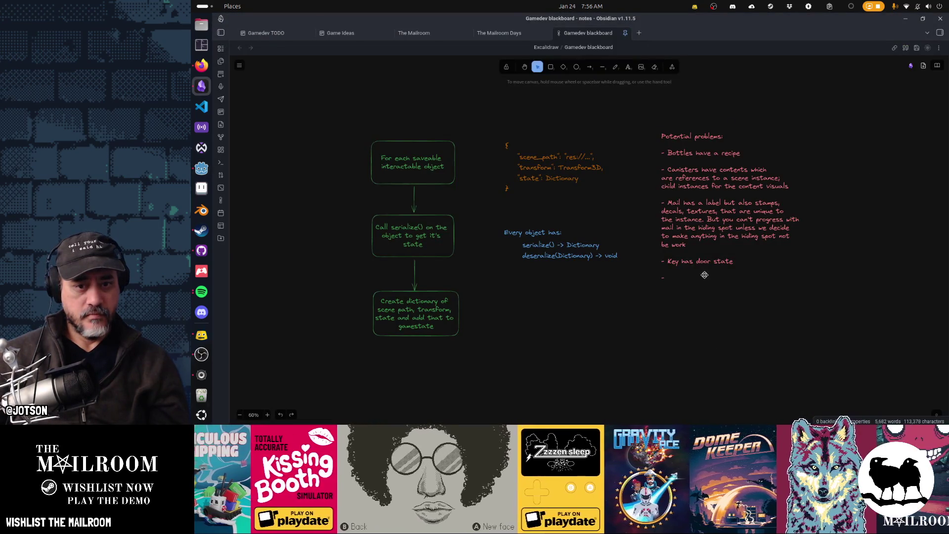
- Add a 'tp can be on fire' bullet to the end of the Potential problems list
click(706, 276)
text(p can be on fire)
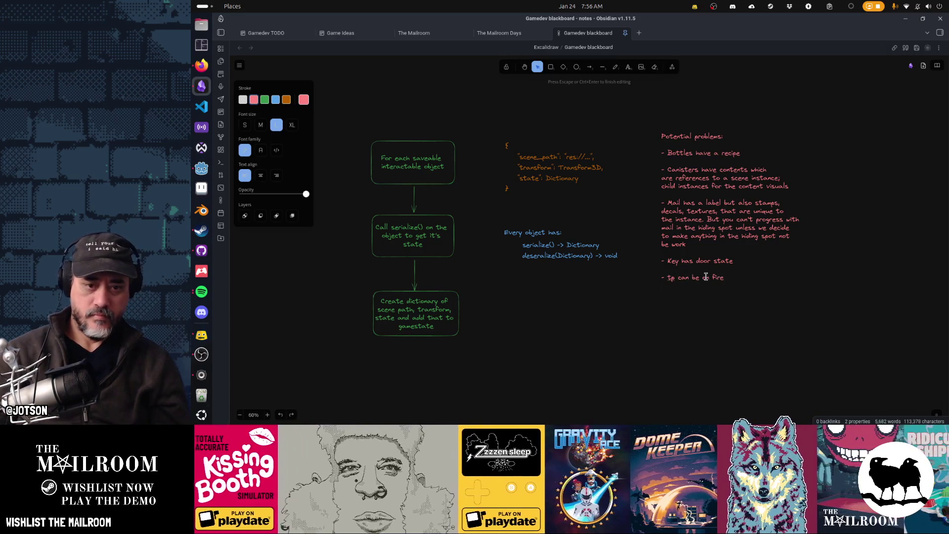
key(alt+Tab)
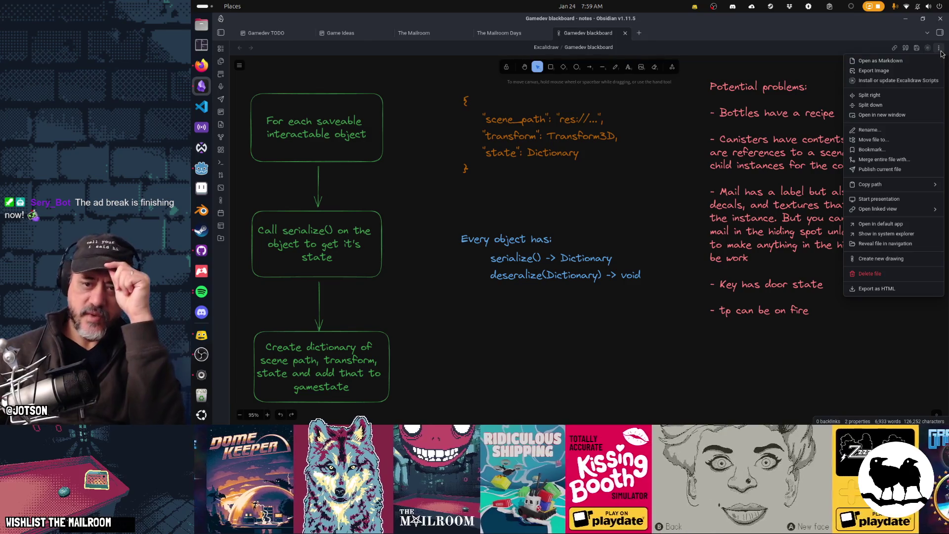
click(941, 51)
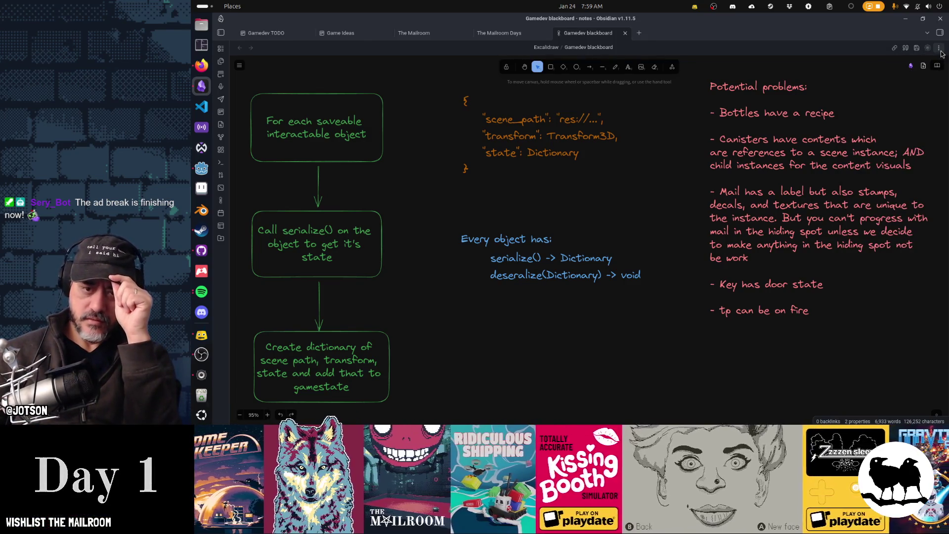
double_click(844, 172)
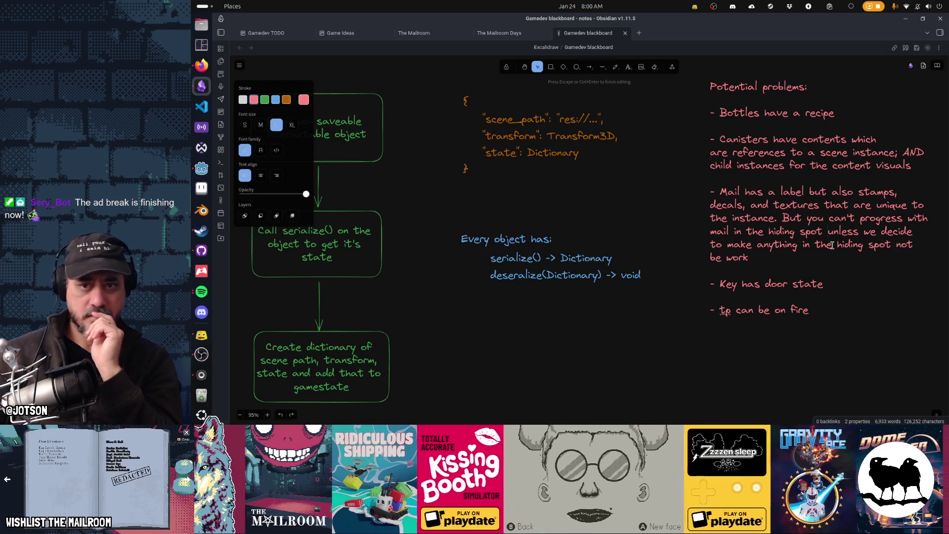
click(202, 65)
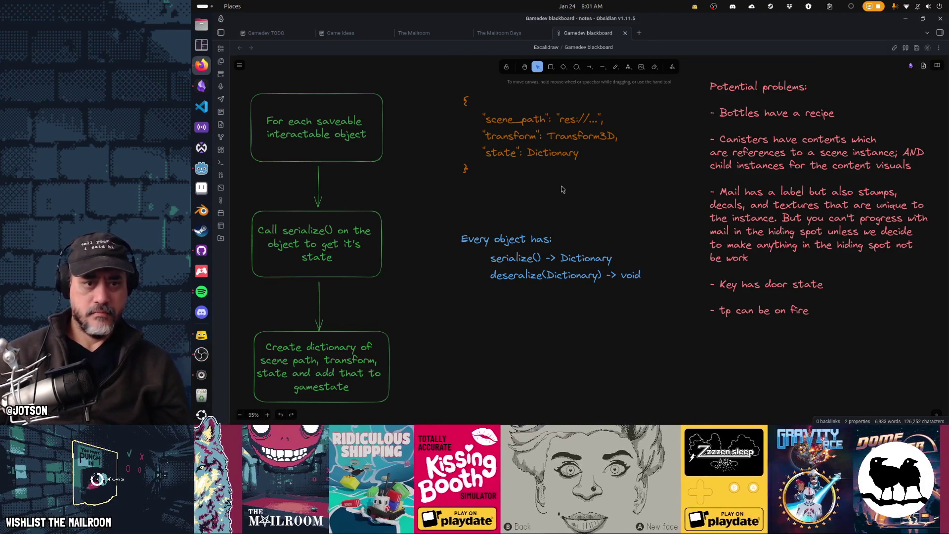
- Select the Potential problems text and open Obsidian Settings with Ctrl+comma
click(716, 262)
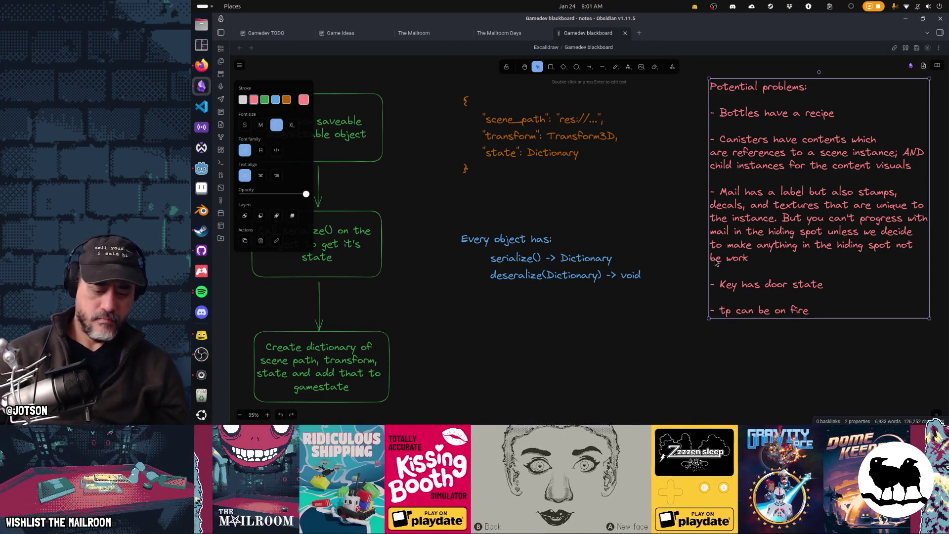
key(ctrl+comma)
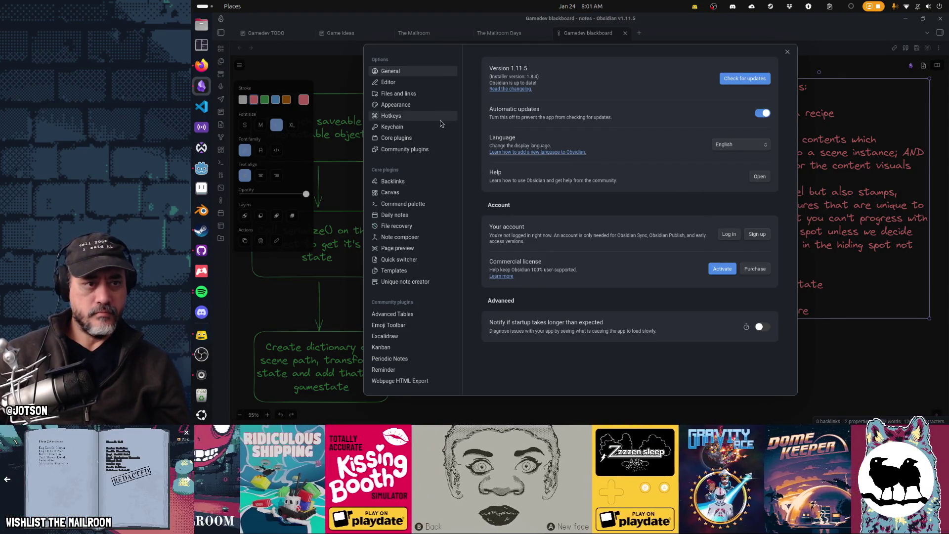
- Change the Obsidian theme from Things to Default under Appearance, then close Settings
click(431, 104)
click(718, 128)
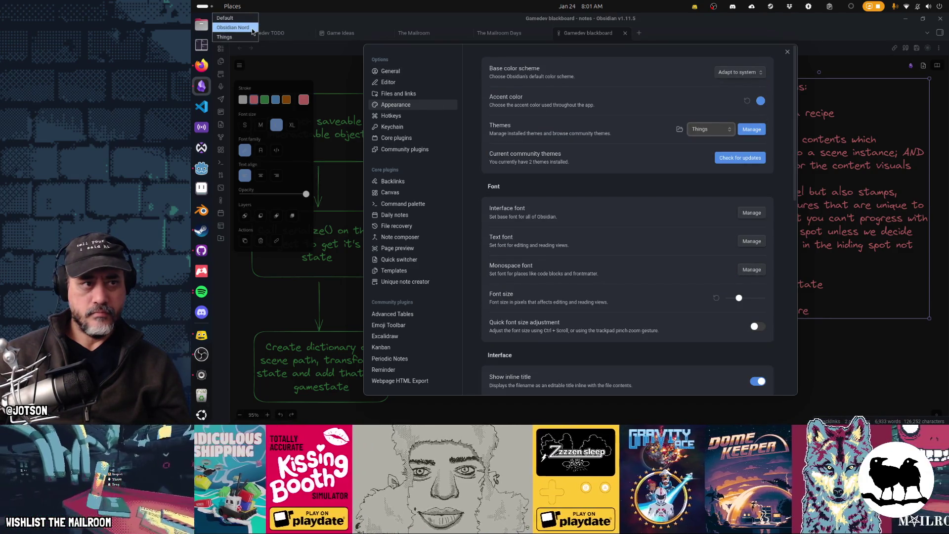
click(249, 22)
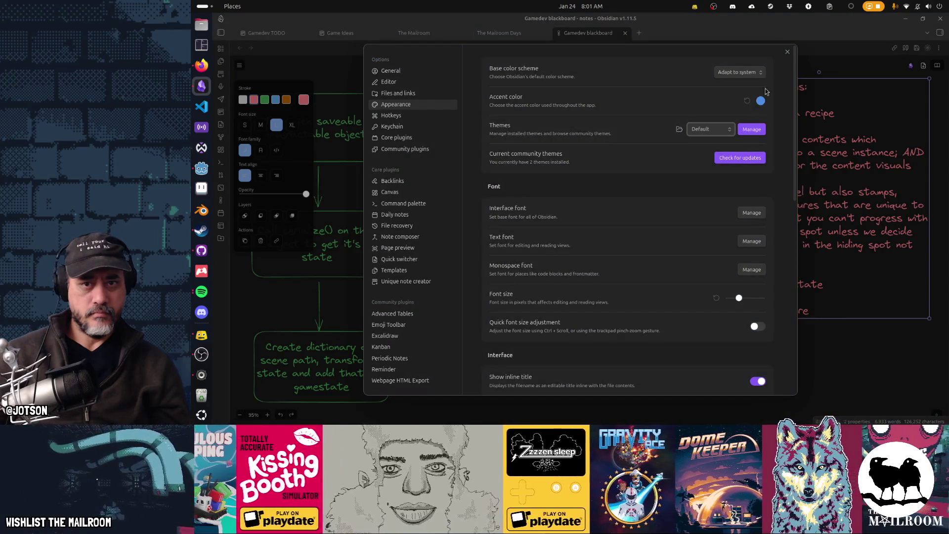
click(787, 52)
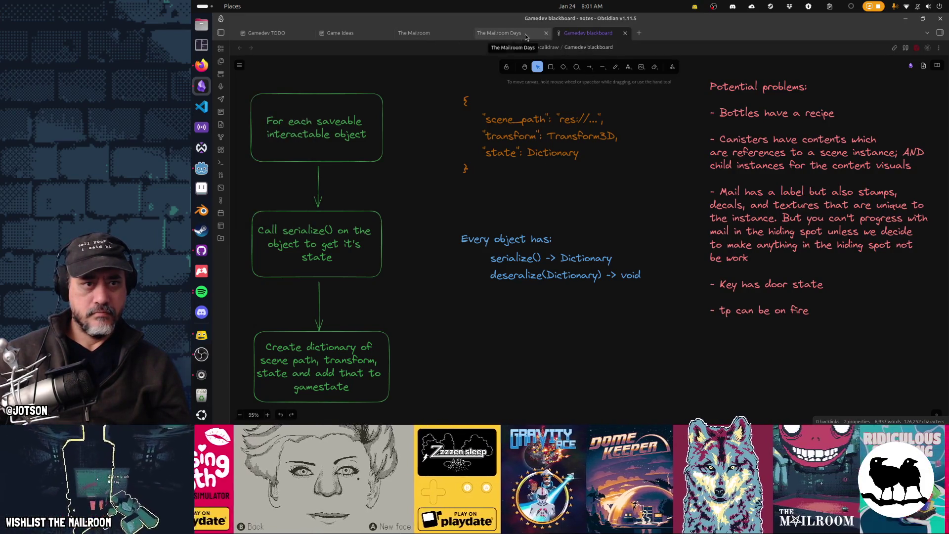
key(Escape)
drag(589, 33, 482, 38)
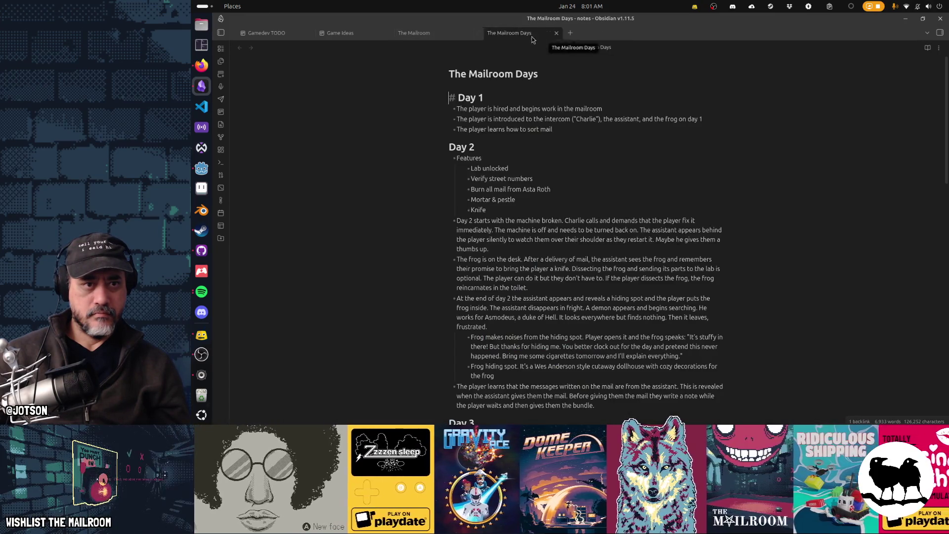
key(ctrl+w)
key(ctrl+shift+t)
double_click(823, 231)
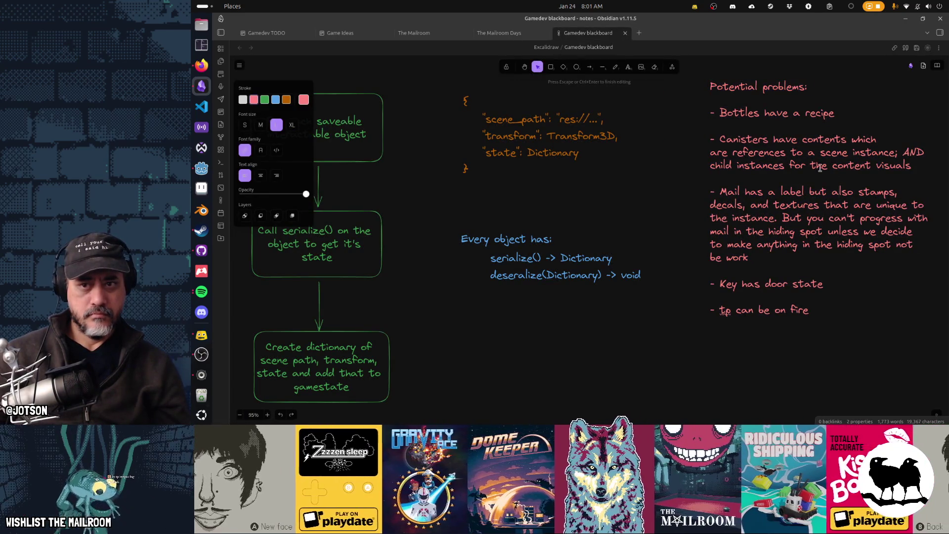
key(Escape)
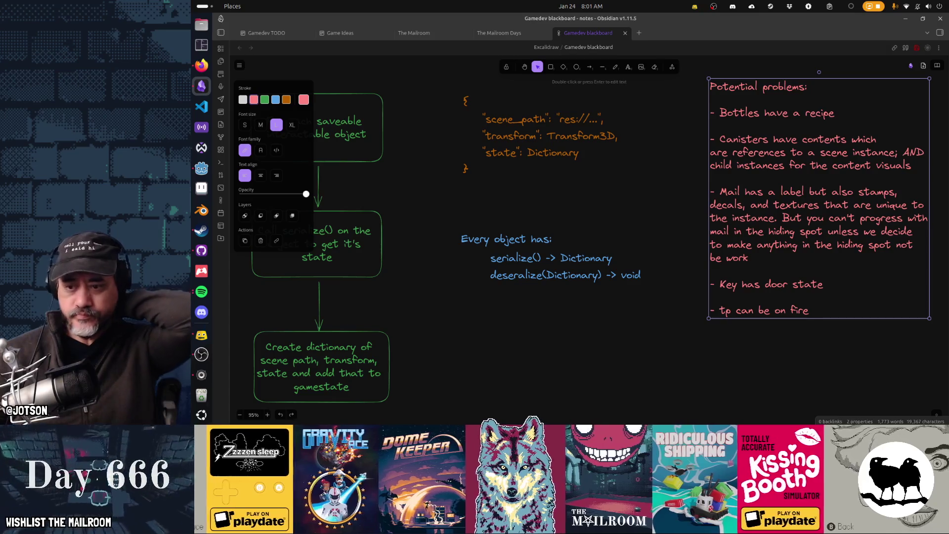
key(alt+Tab)
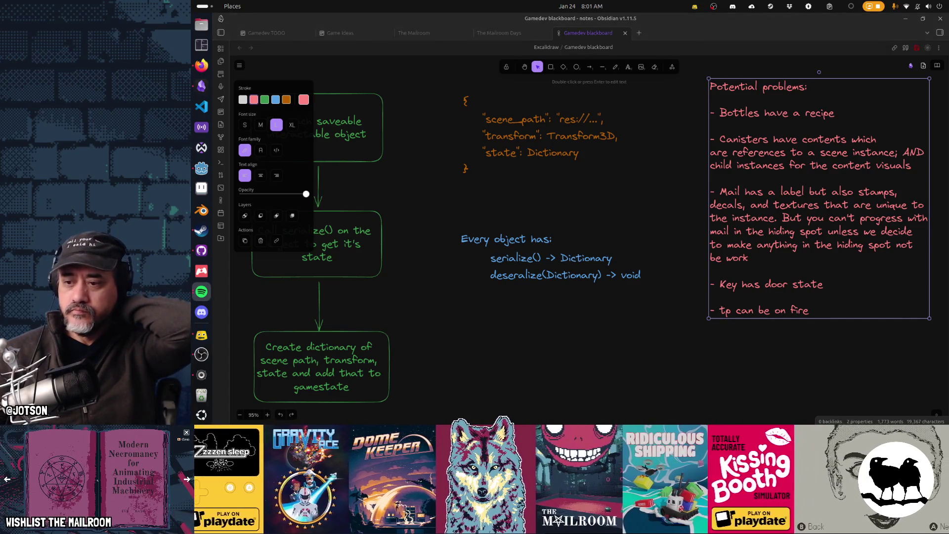
key(alt+Tab)
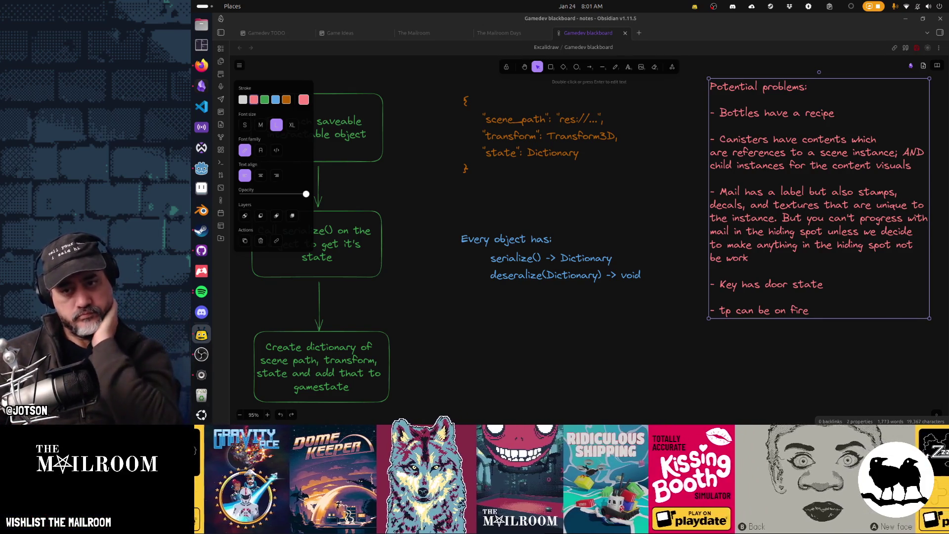
key(alt+Tab)
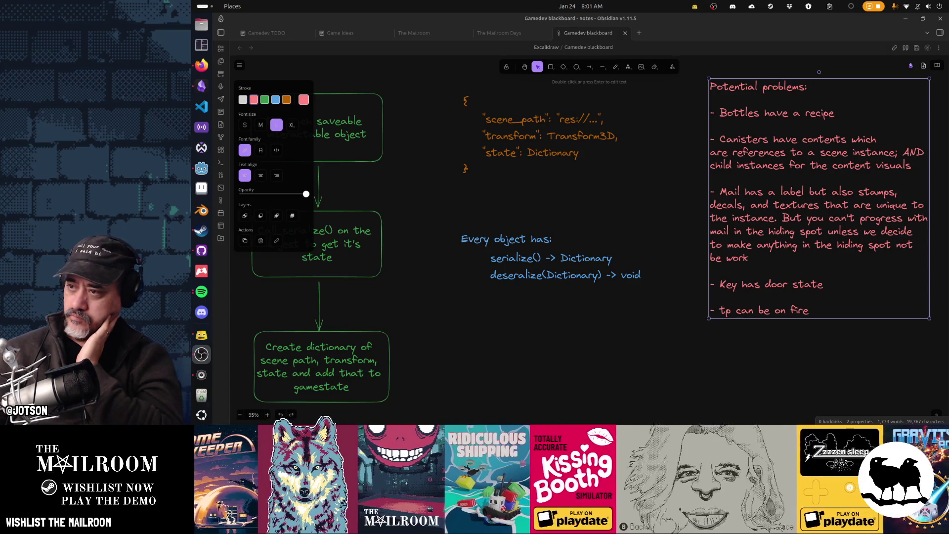
key(alt+Tab)
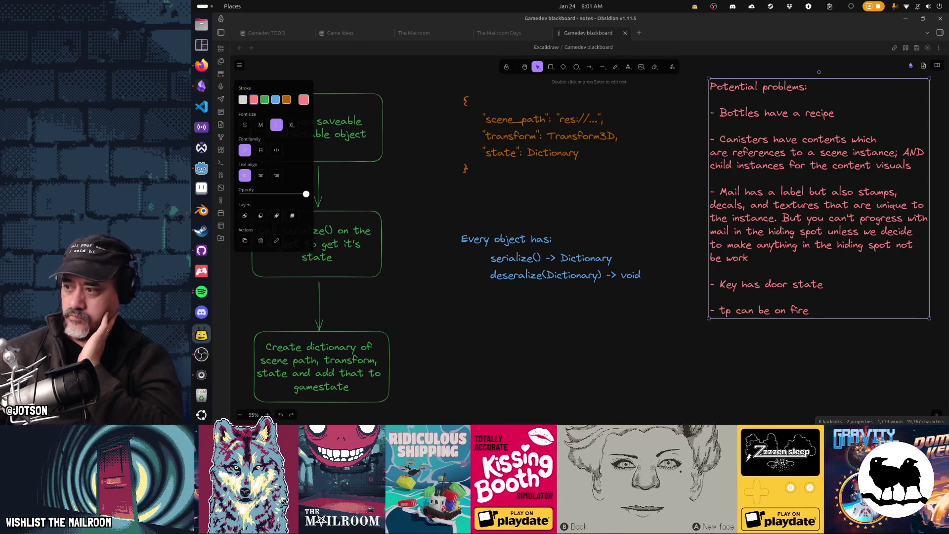
key(alt+Tab)
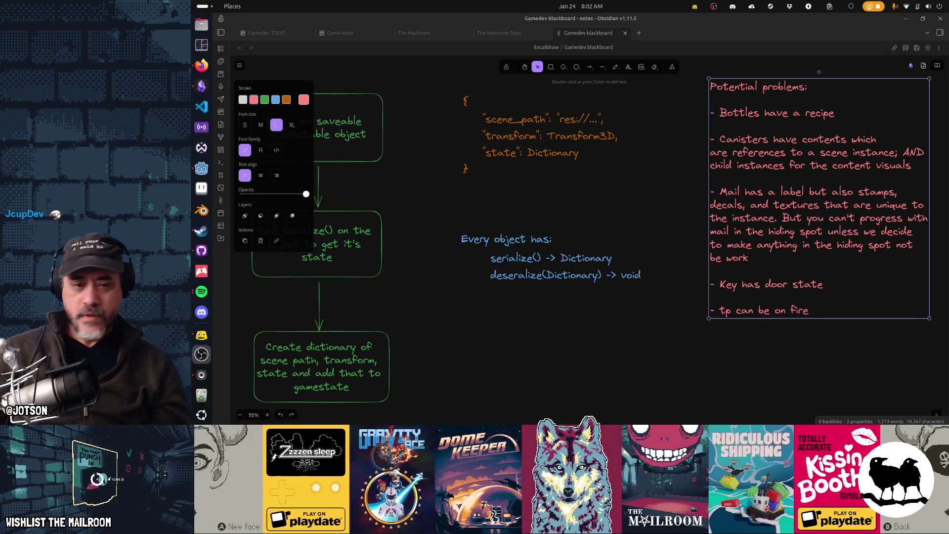
click(852, 351)
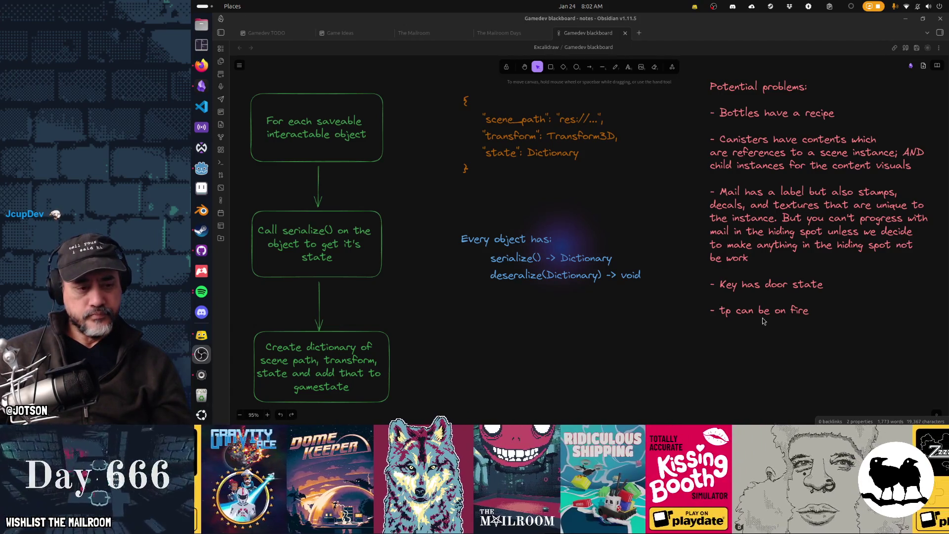
- Move the Potential problems text down and left, then recentre the canvas on the diagram
drag(781, 169, 765, 191)
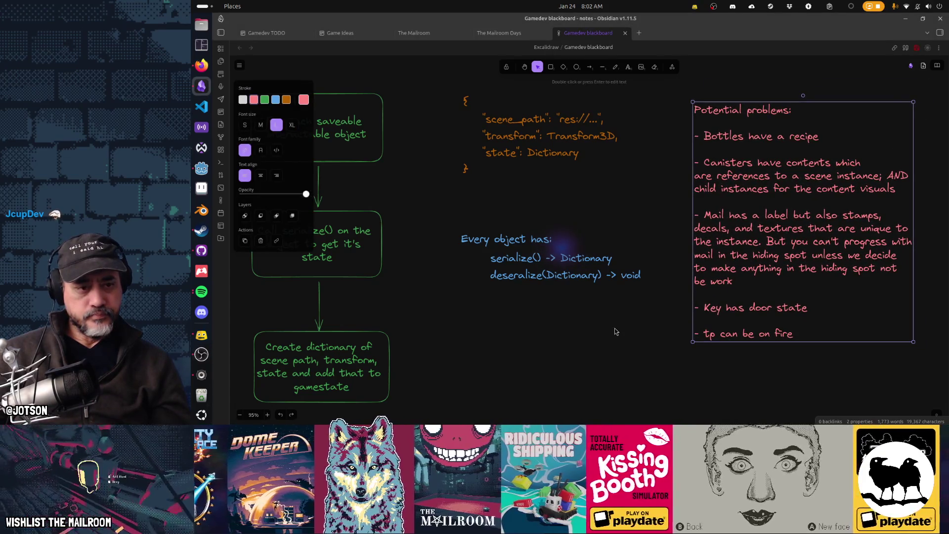
scroll(600, 347, up, 1)
ctrl+scroll(600, 347, down, 2)
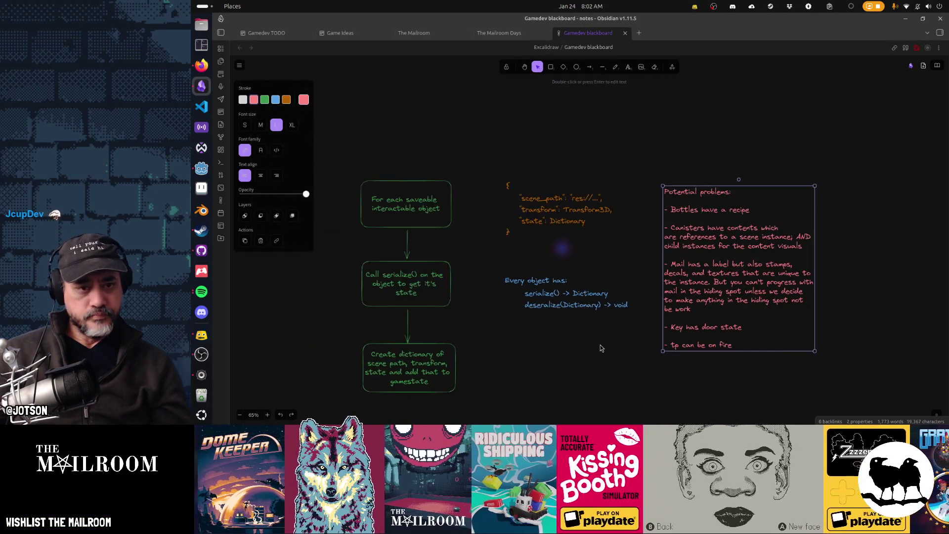
click(582, 366)
drag(610, 357, 649, 337)
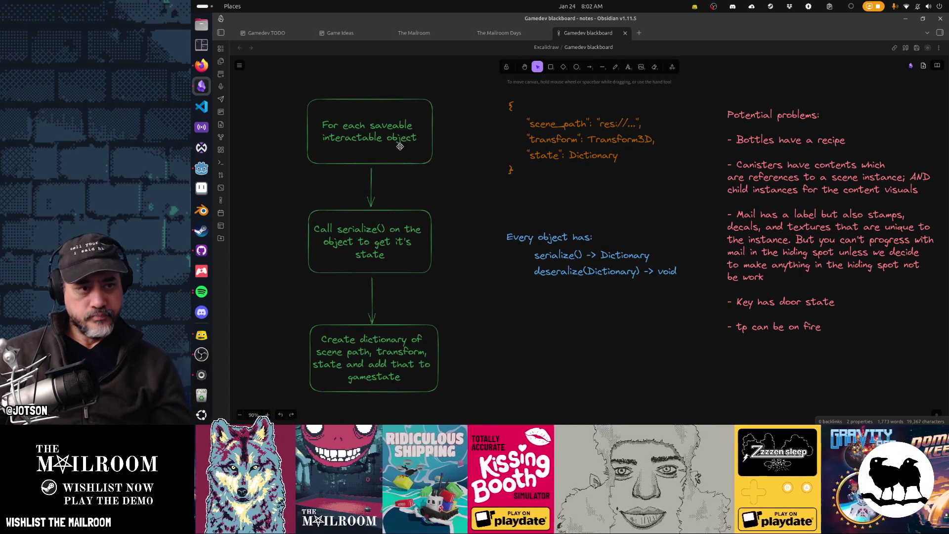
scroll(668, 261, up, 1)
scroll(668, 262, down, 2)
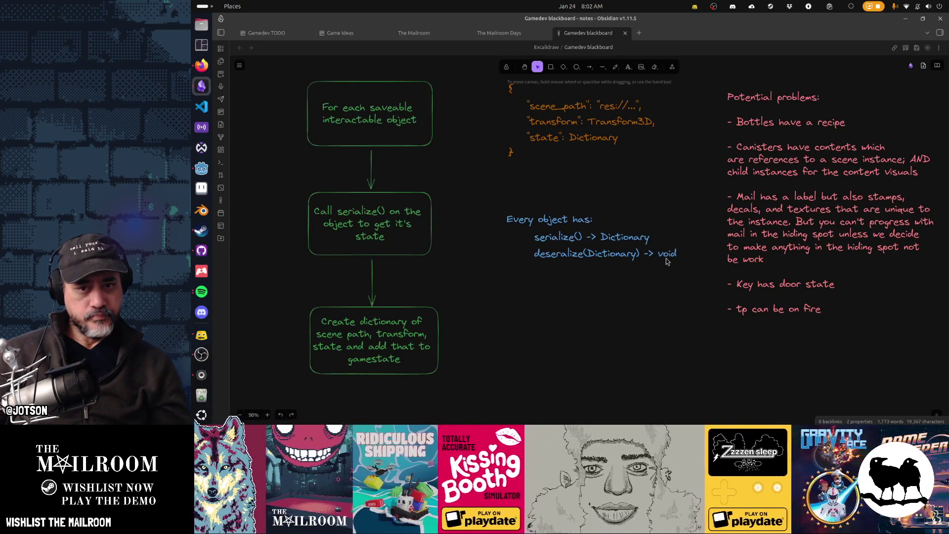
scroll(668, 261, up, 1)
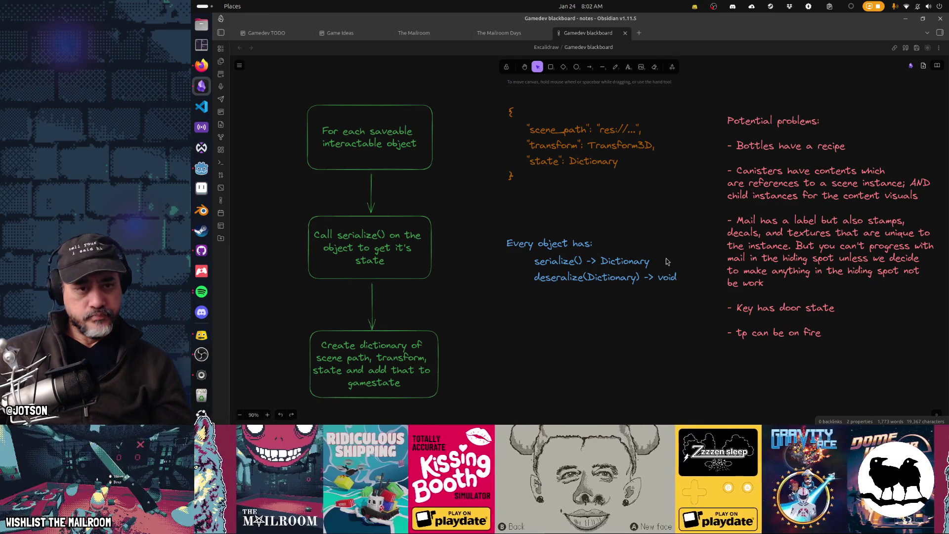
- Shift the three-box flowchart and its arrows right, and nudge the Potential problems text up
click(372, 207)
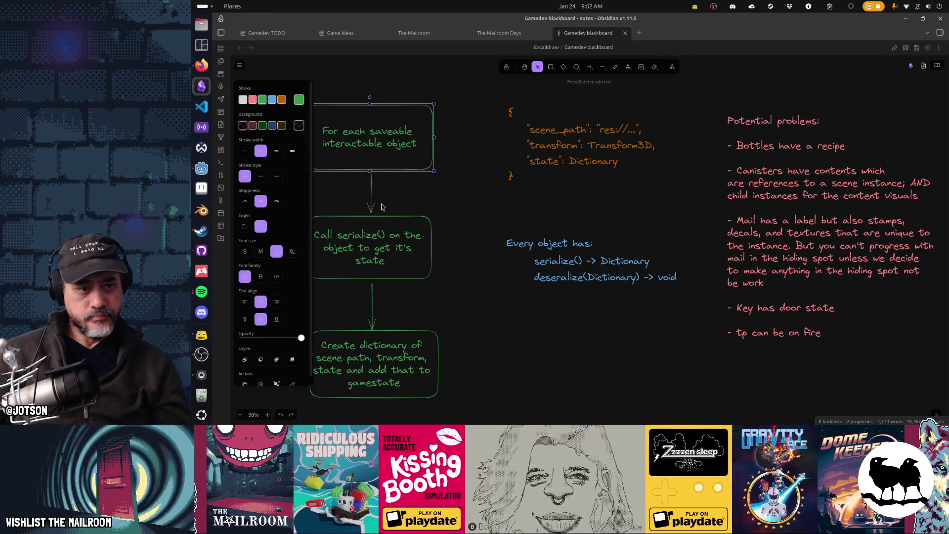
shift+click(376, 247)
shift+click(372, 307)
shift+click(380, 344)
drag(380, 344, 419, 344)
drag(495, 91, 713, 296)
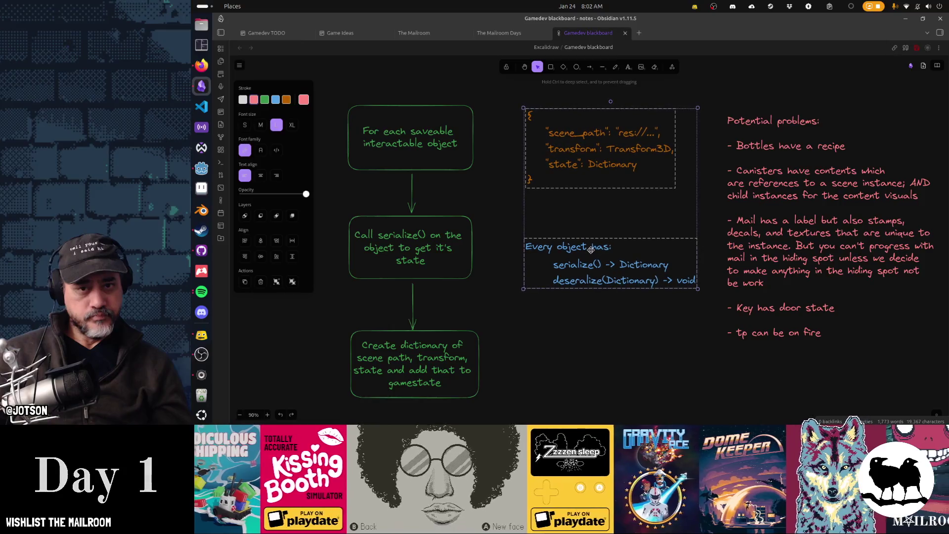
drag(790, 245, 793, 241)
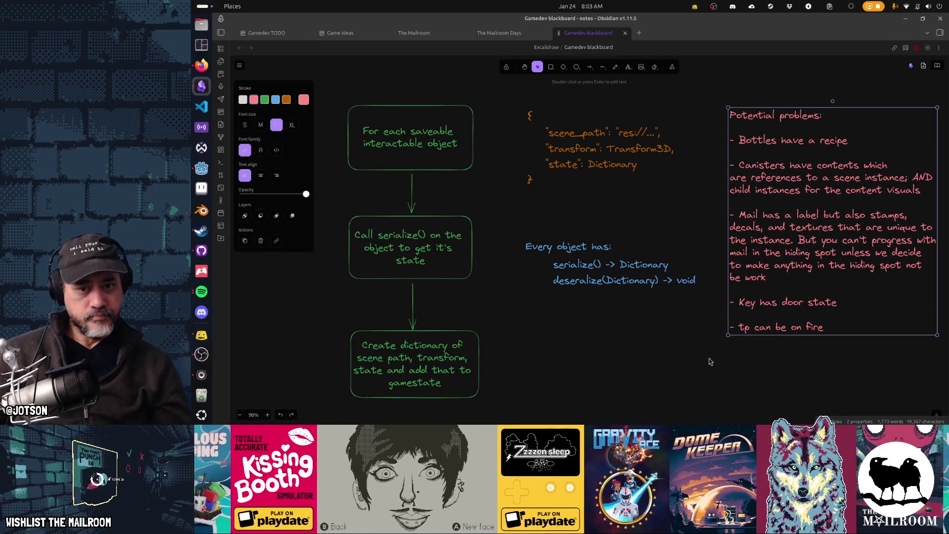
click(710, 359)
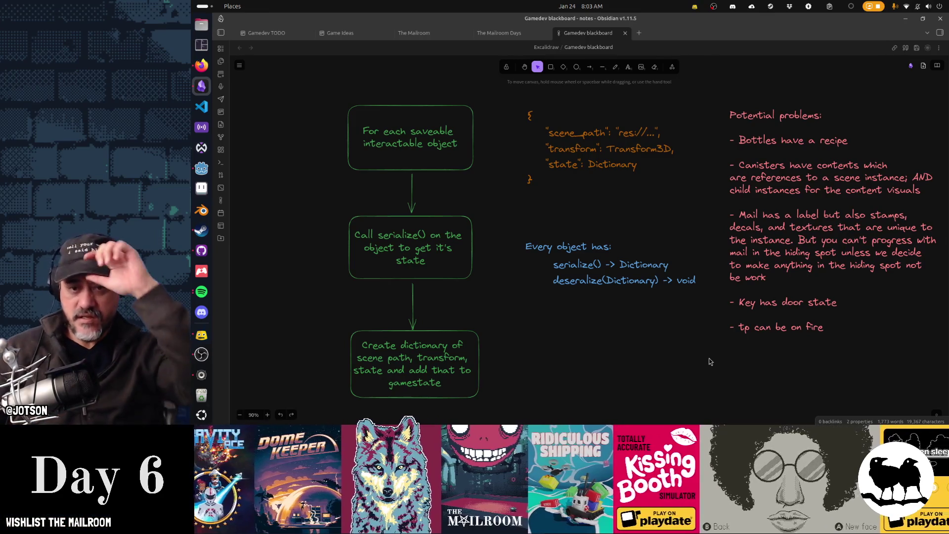
- Review the save flowchart and problem list, then return to the Godot editor
click(793, 262)
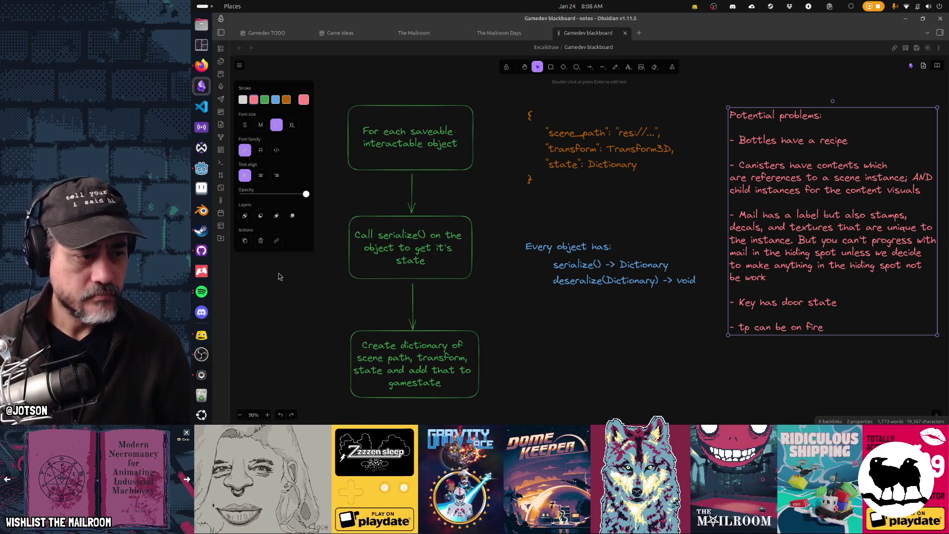
click(201, 168)
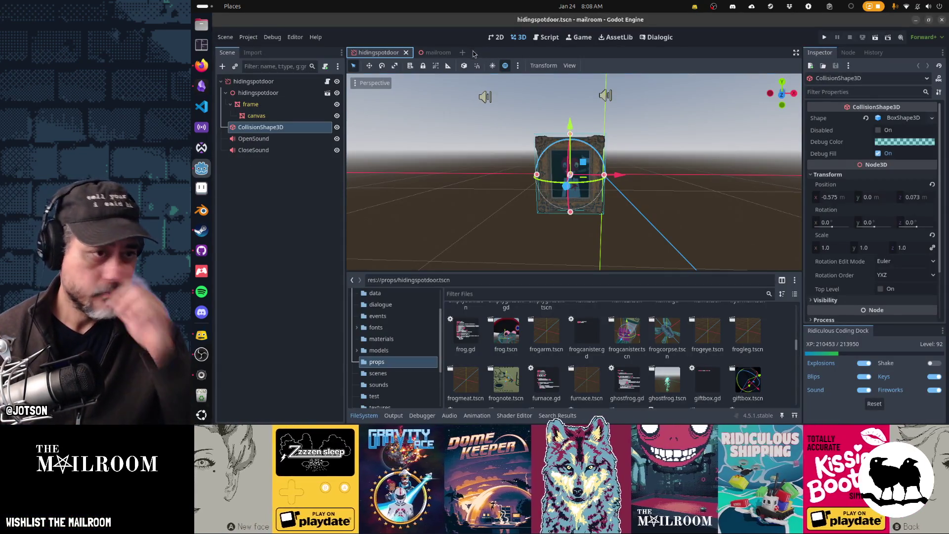
click(439, 52)
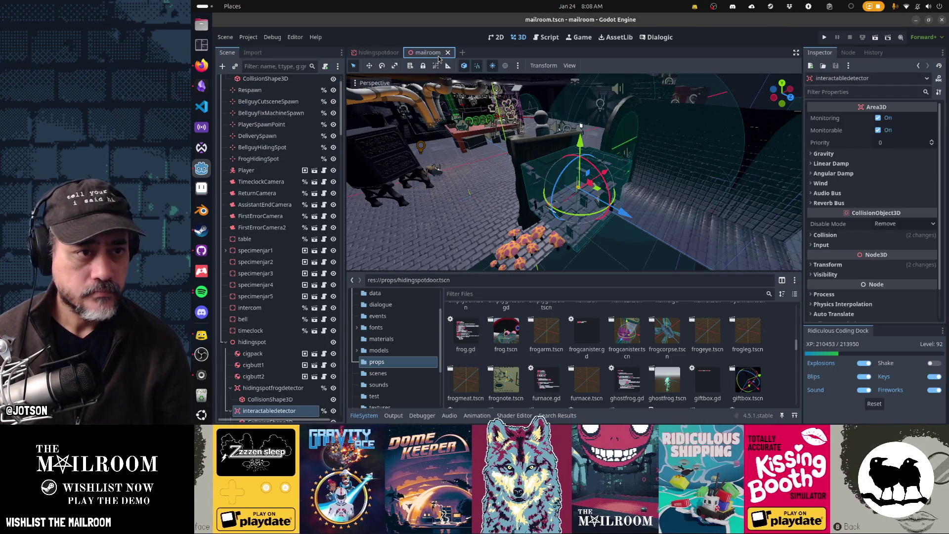
click(546, 37)
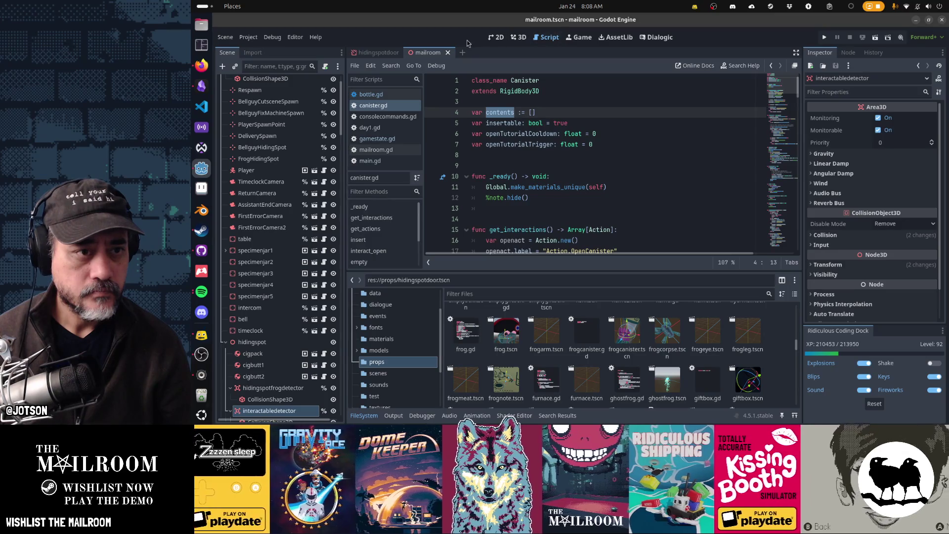
middle_click(392, 94)
middle_click(395, 106)
click(398, 113)
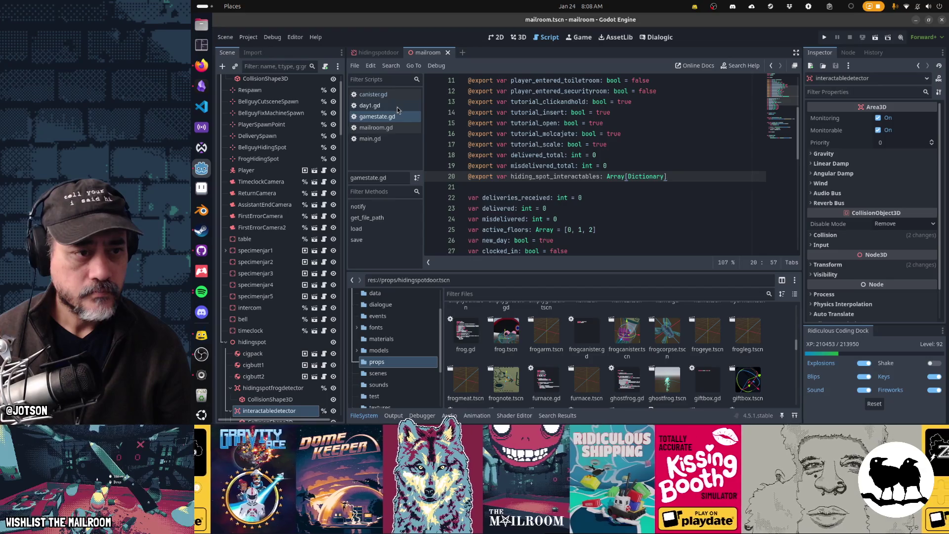
middle_click(397, 108)
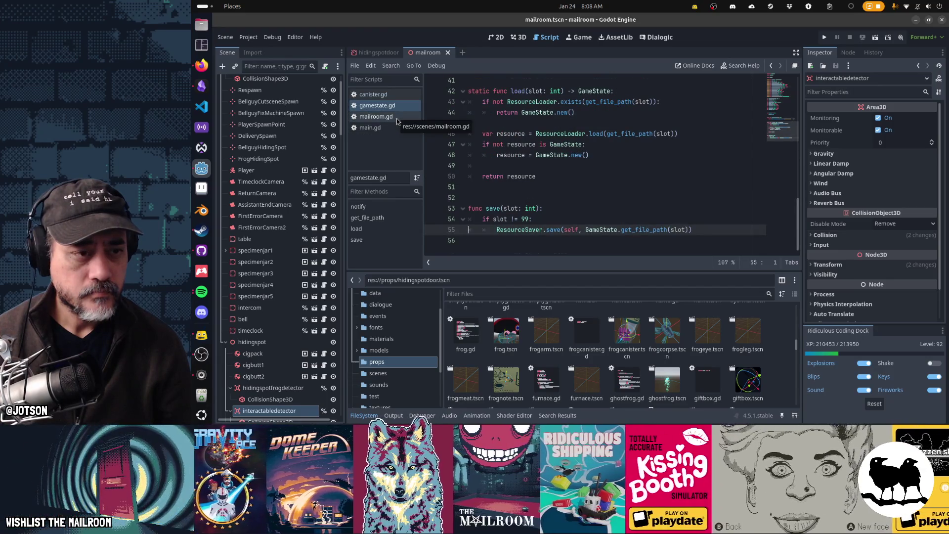
middle_click(396, 119)
middle_click(392, 95)
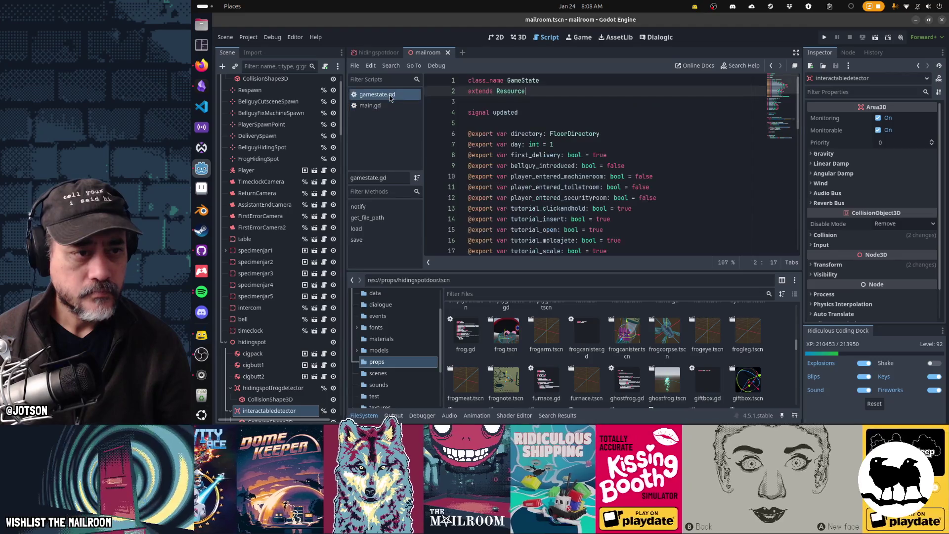
scroll(563, 176, down, 3)
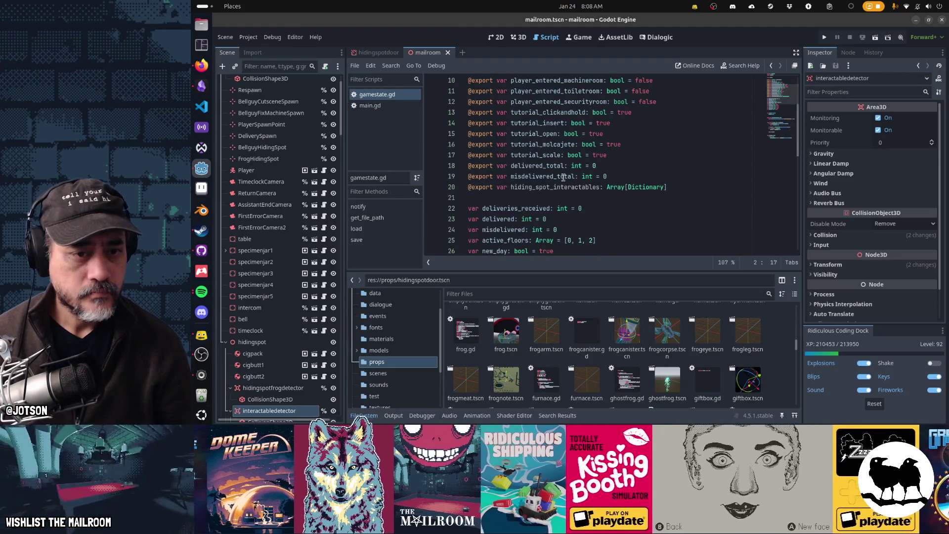
click(692, 187)
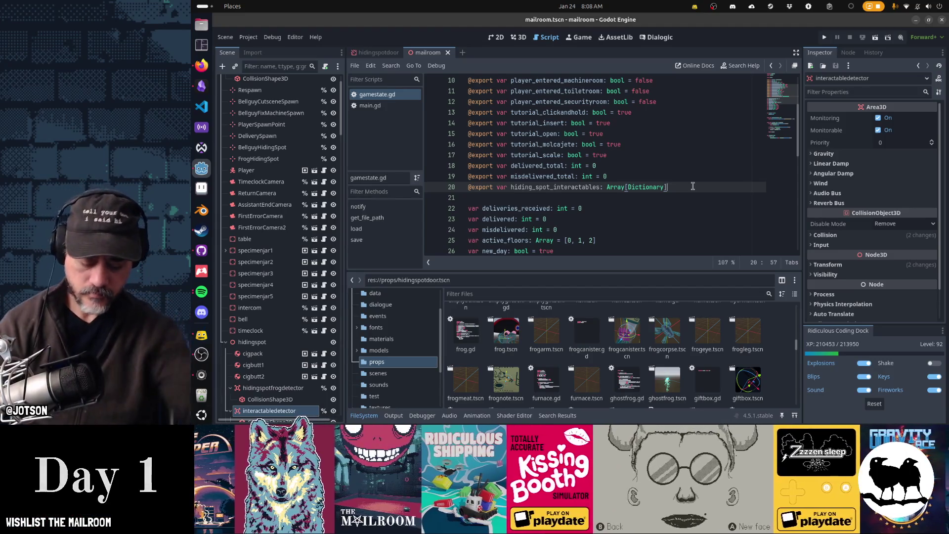
key(Left)
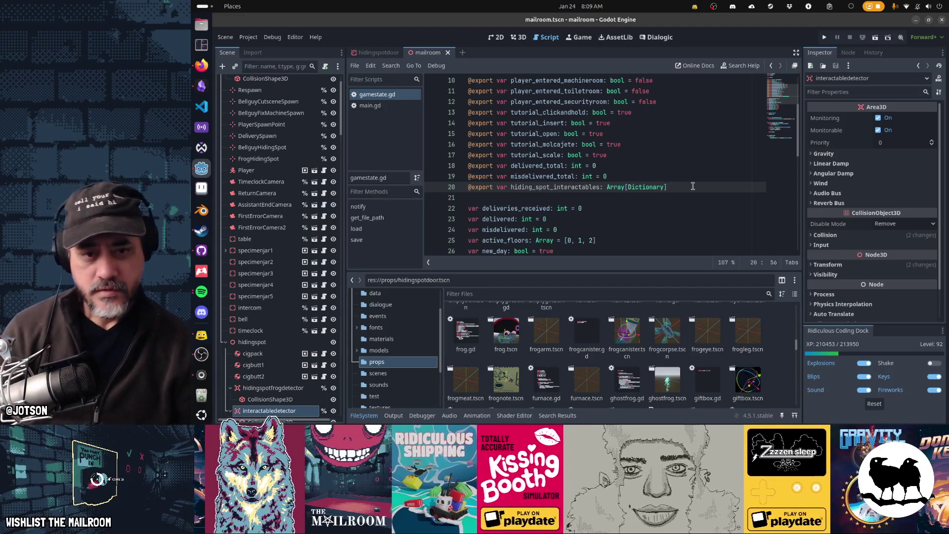
key(ctrl+shift+Left)
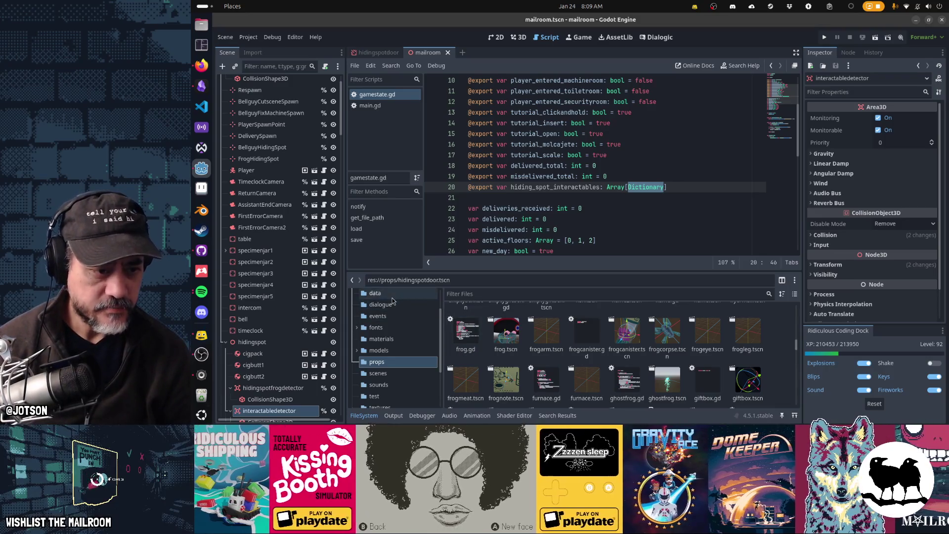
click(378, 293)
- Create a new GDScript at res://data/interactable_state.gd from the data folder's context menu
right_click(710, 391)
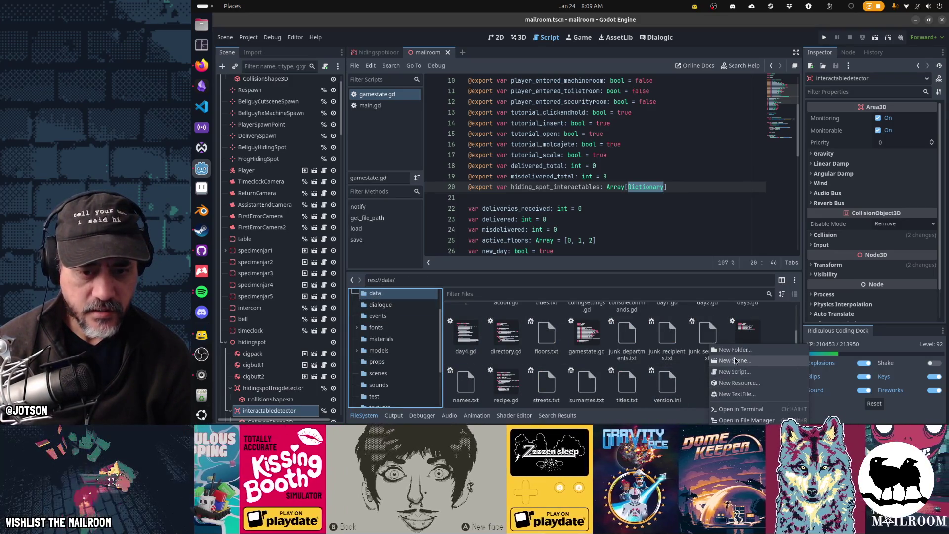
click(735, 372)
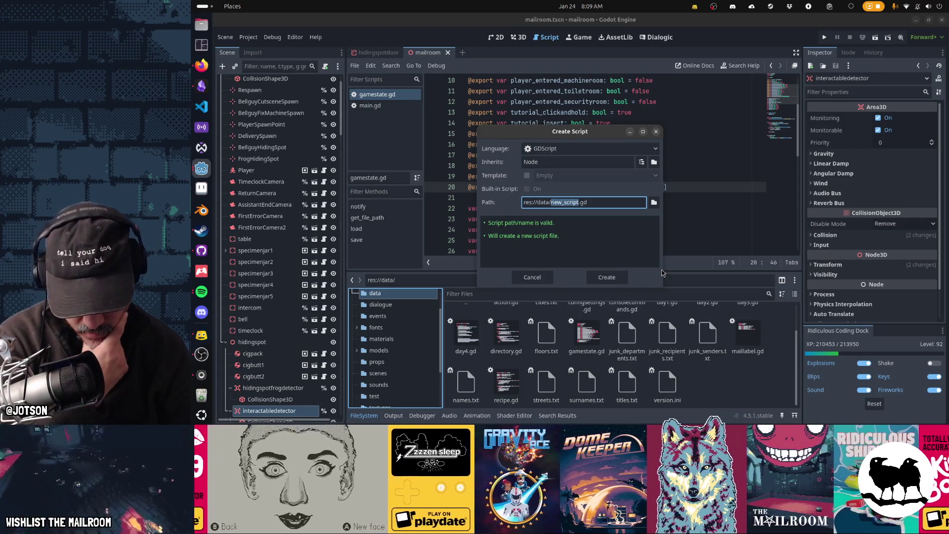
text(s)
key(BackSpace)
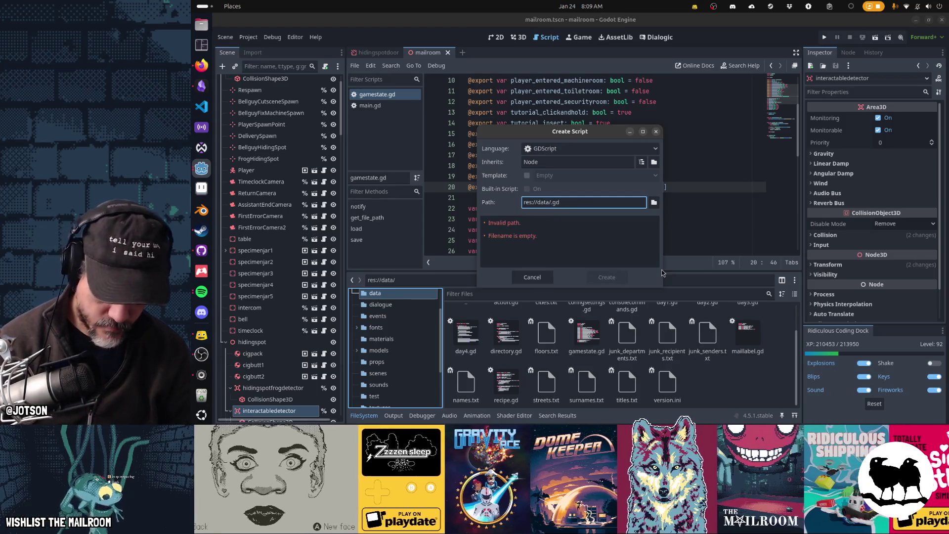
text(inte)
text(ractable_)
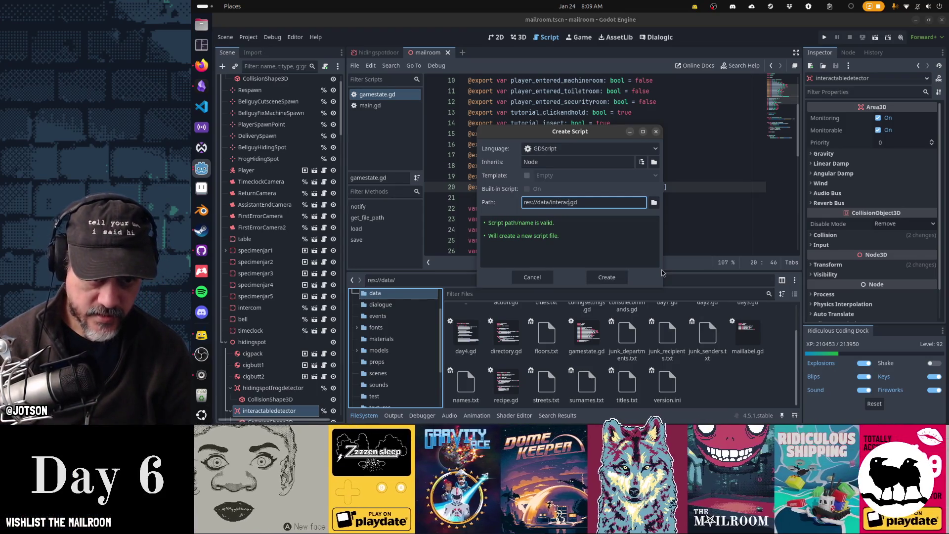
text(state)
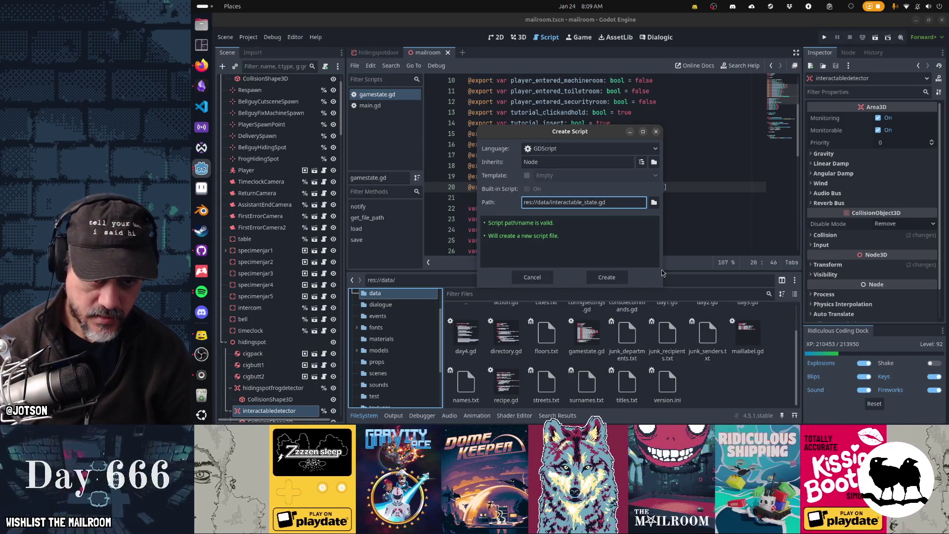
key(ctrl+shift+Left)
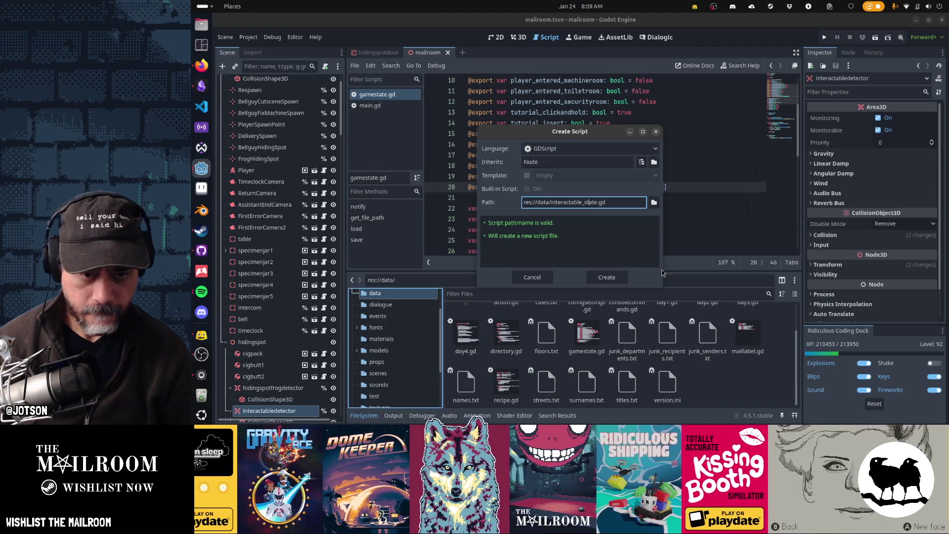
key(Left)
key(Left)
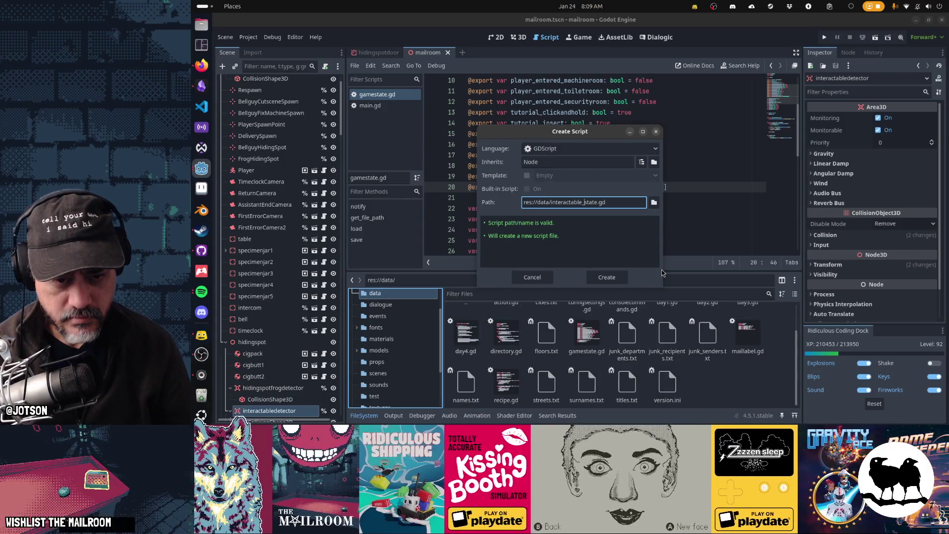
click(612, 274)
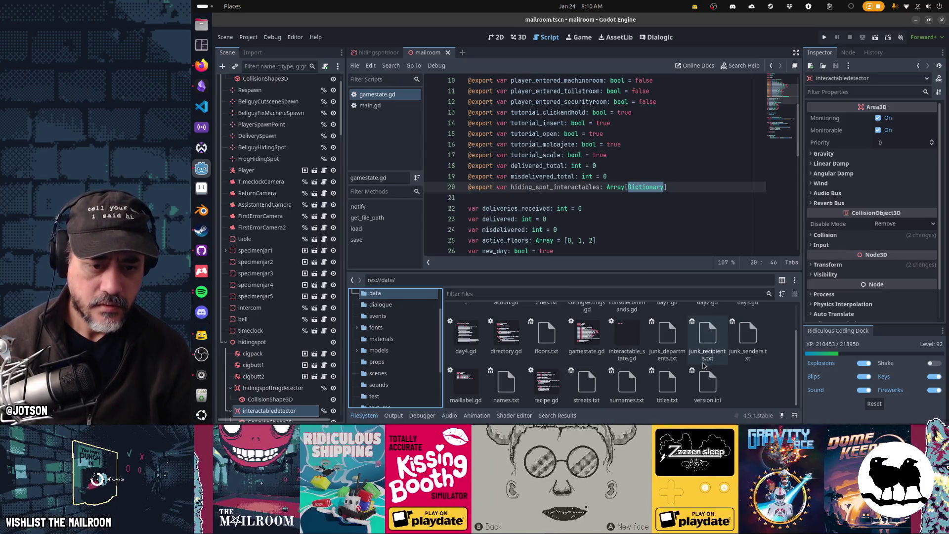
- Declare class_name InteractableState extending Resource in interactable_state.gd, save, and return to gamestate.gd
double_click(627, 338)
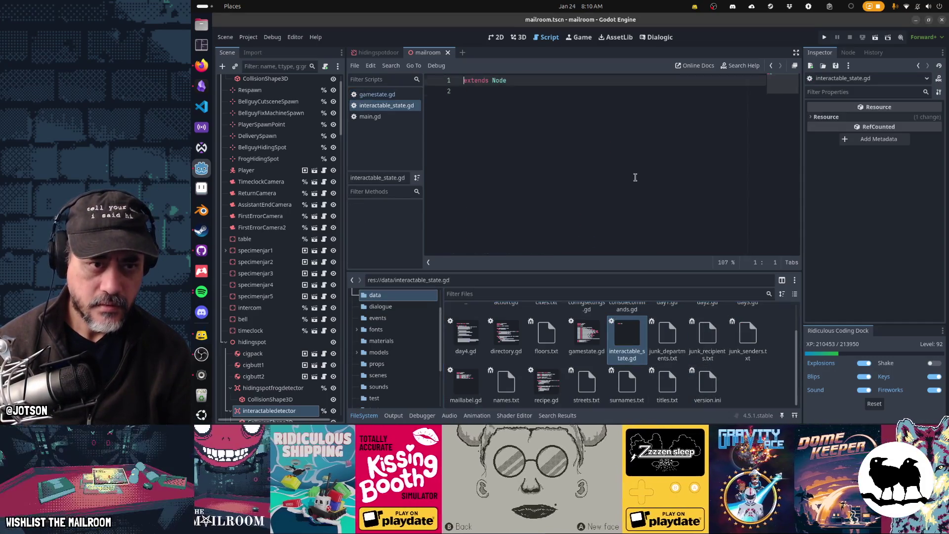
text(class_n)
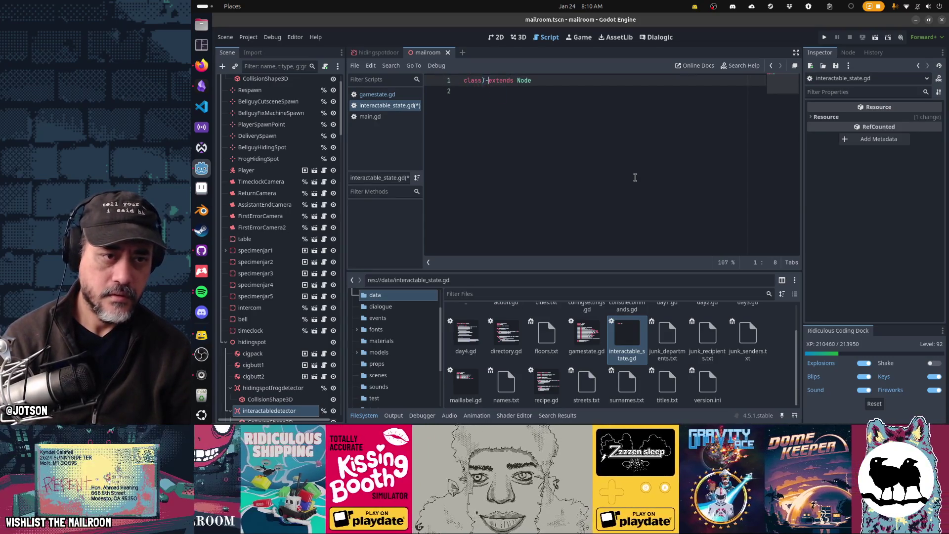
text(am)
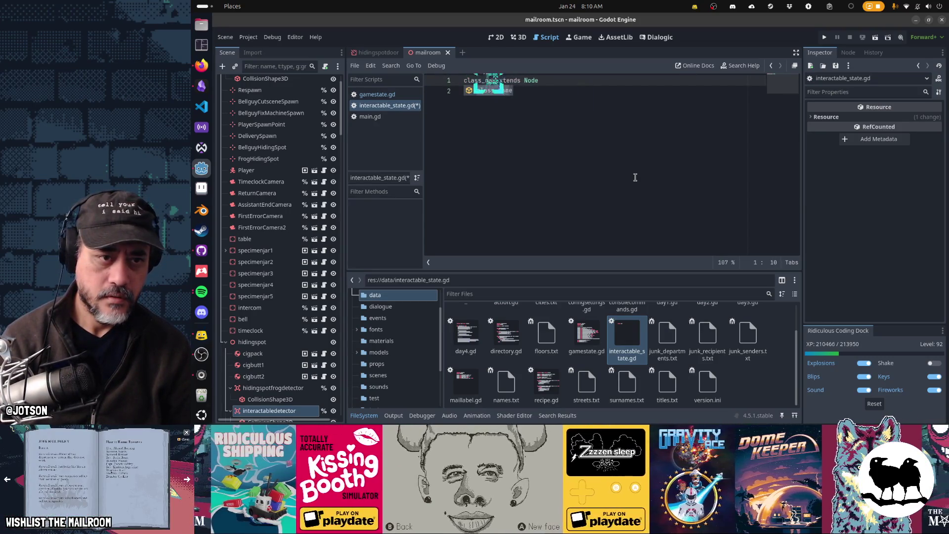
text(e )
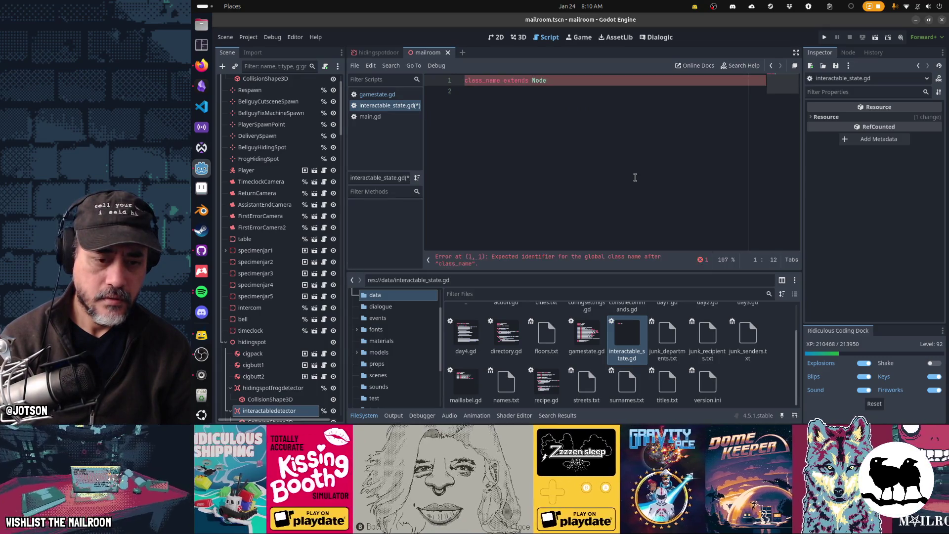
text(InteractableState)
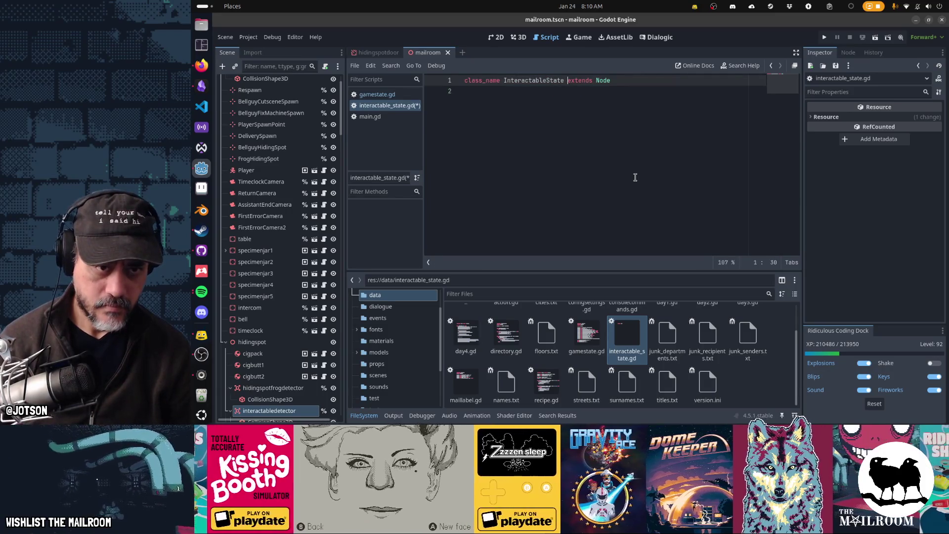
key(End)
key(BackSpace)
key(BackSpace)
key(BackSpace)
text(Resource)
key(ctrl+s)
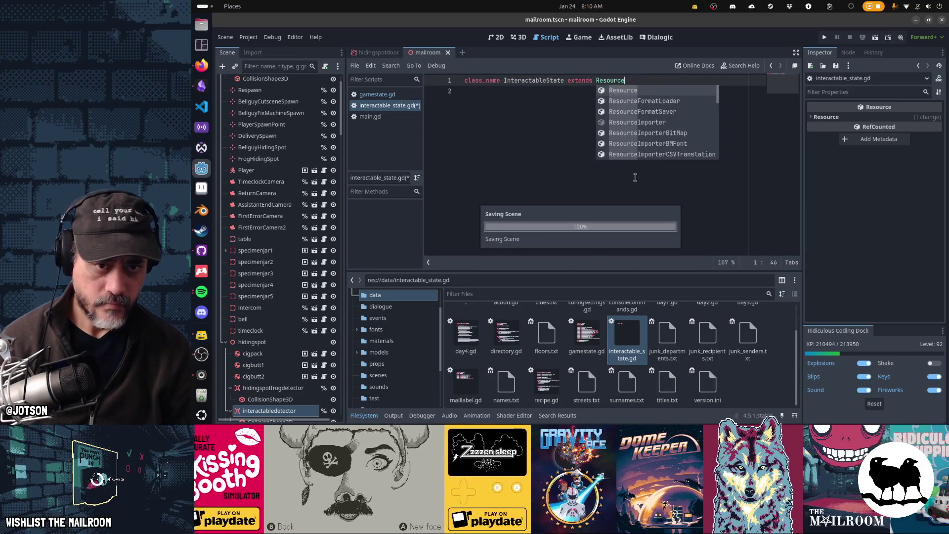
key(alt+Left)
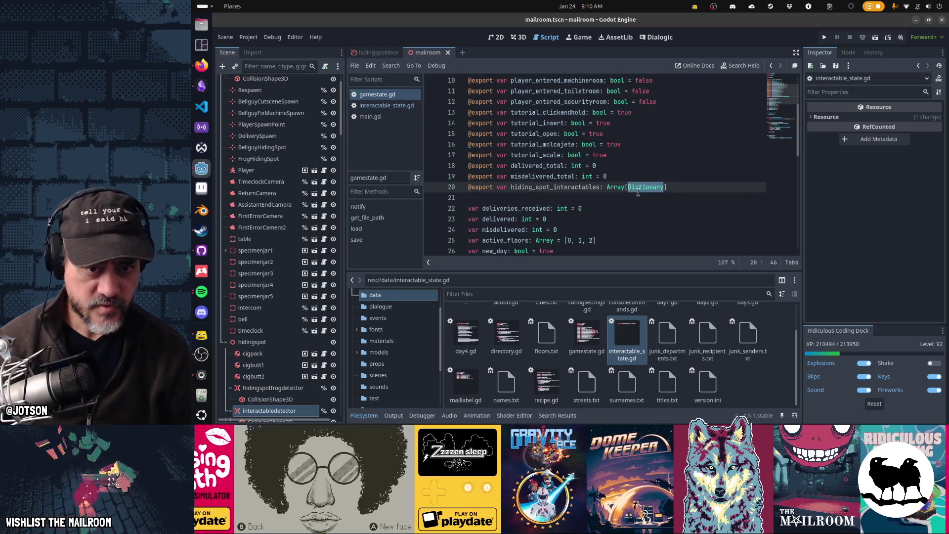
- Retype line 20 as Array[InteractableState], save gamestate.gd, and switch to interactable_state.gd
double_click(647, 191)
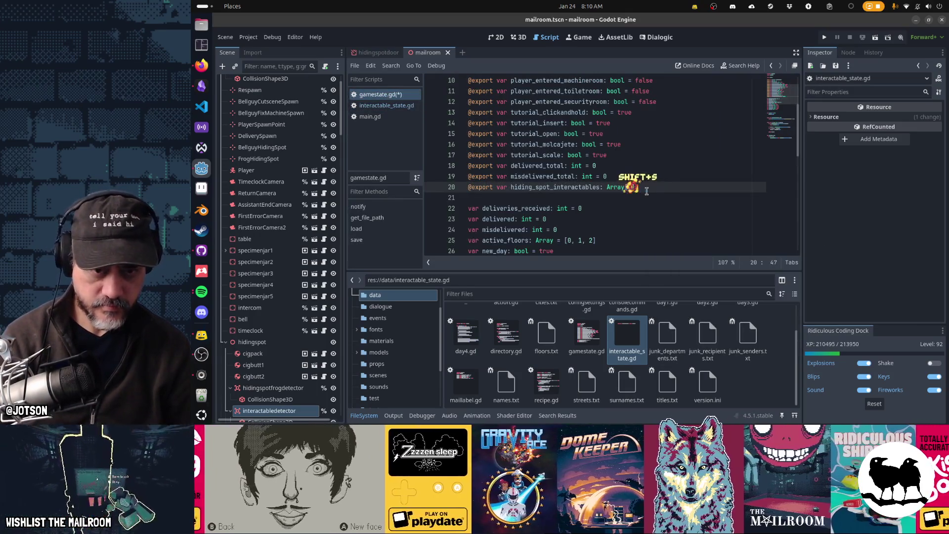
text(erializ)
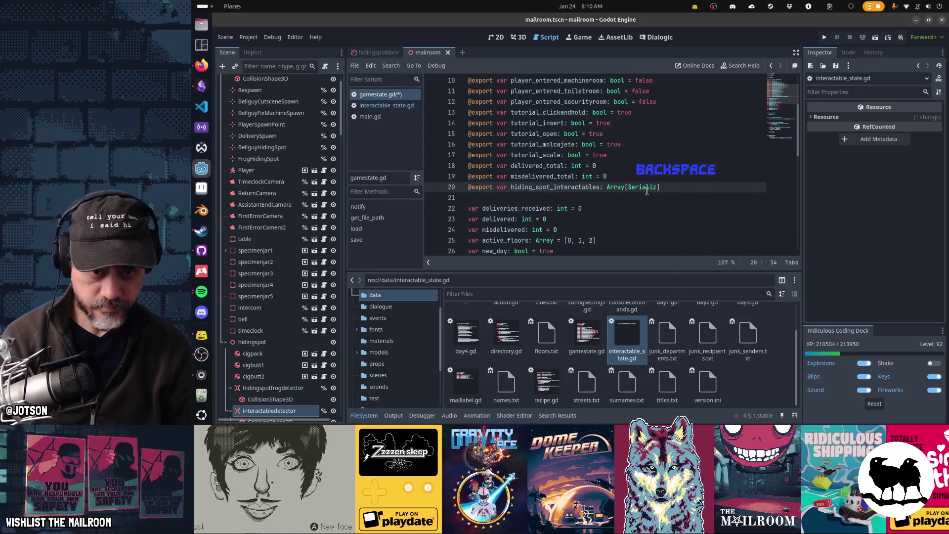
text(ableState)
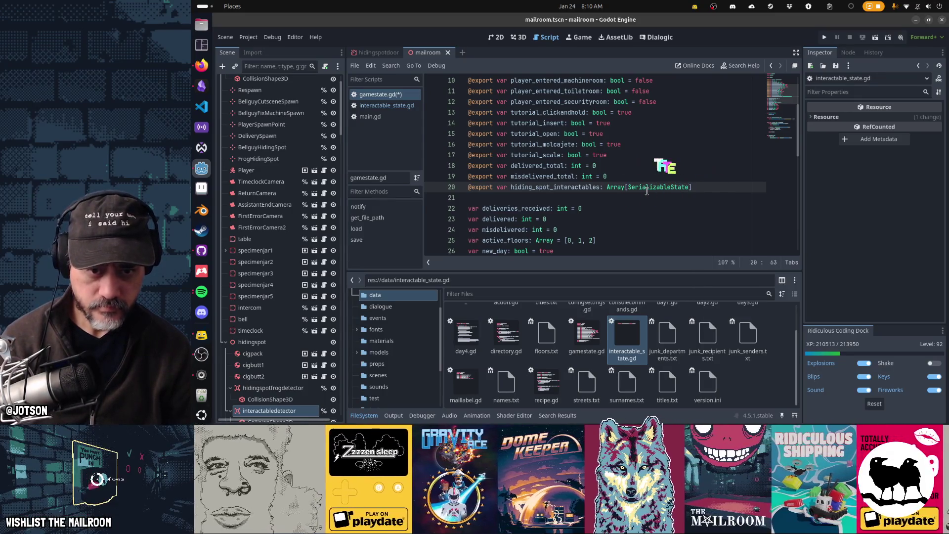
double_click(647, 191)
text(Interactabl)
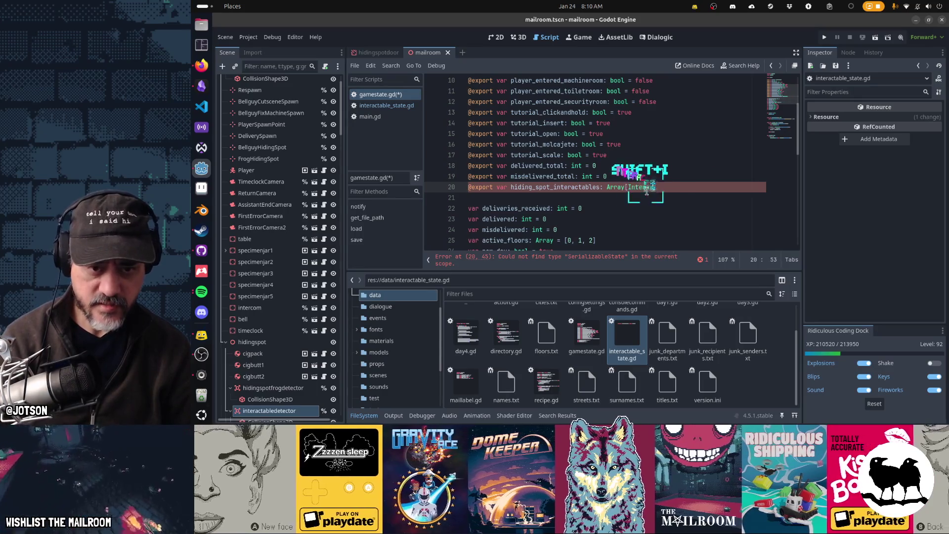
text(eState)
key(alt+shift+s)
key(Down)
key(Down)
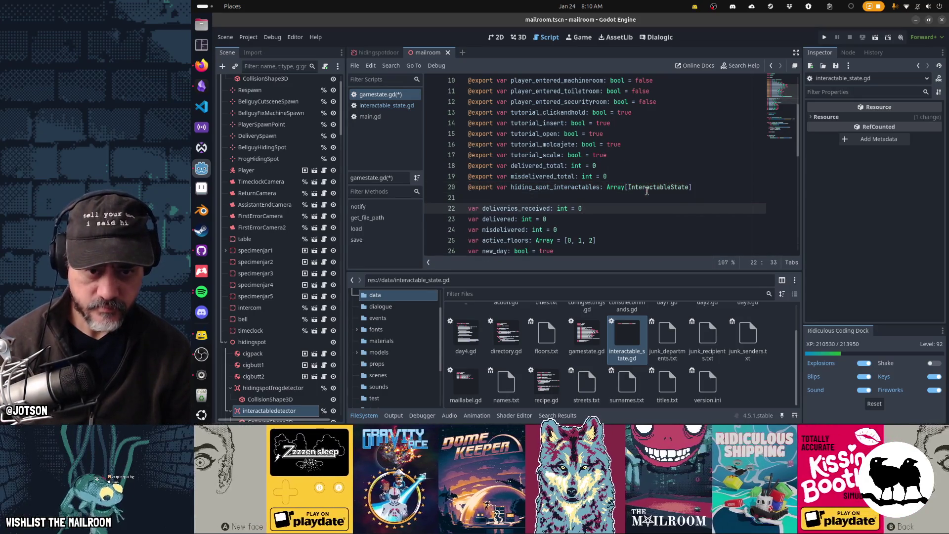
click(382, 106)
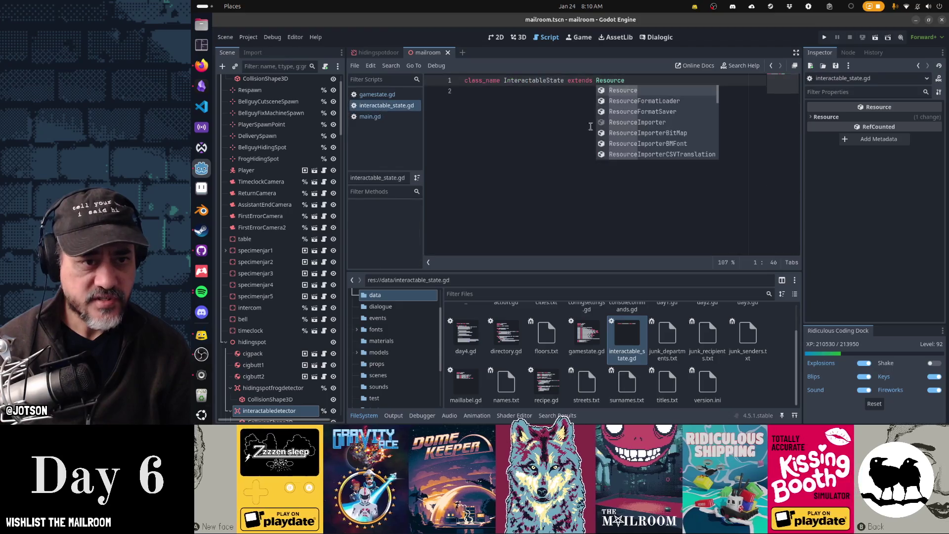
click(625, 181)
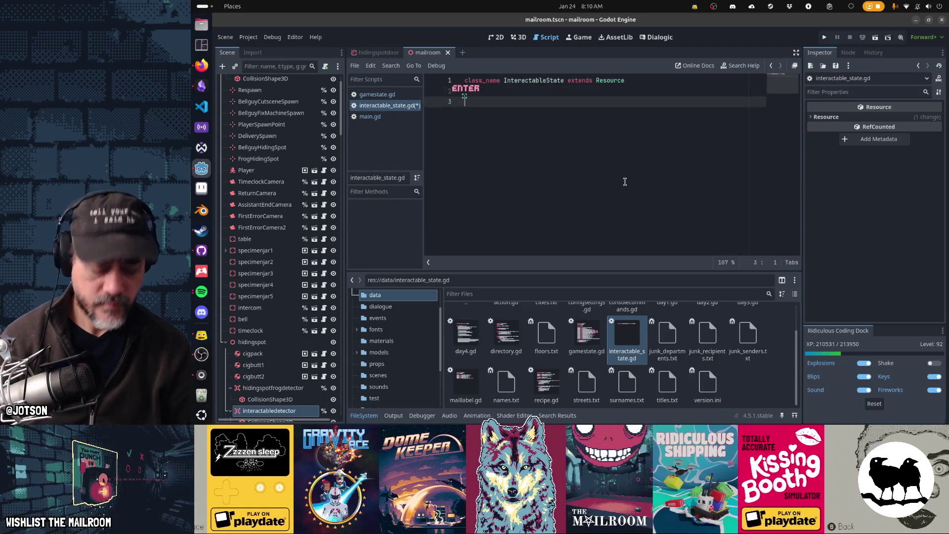
key(Return)
key(Return)
text(@export s)
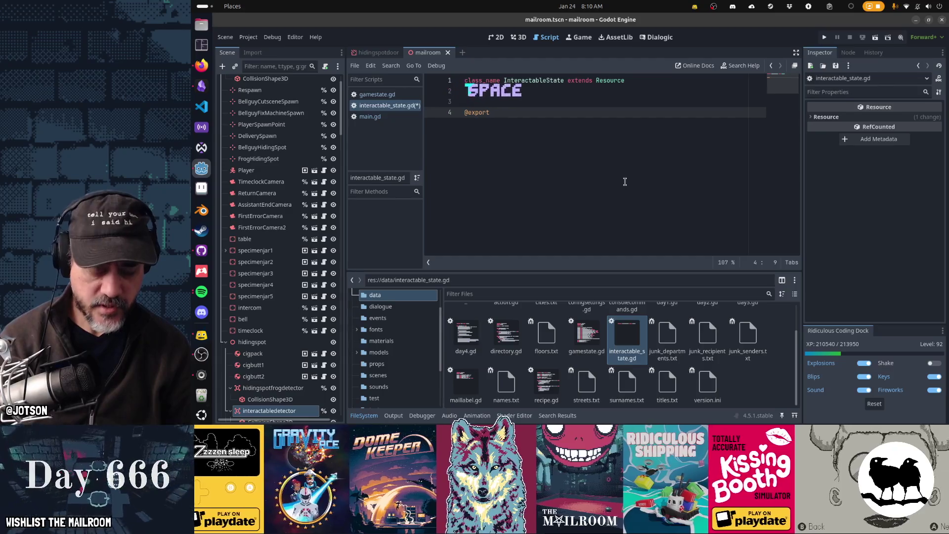
text(cene_path)
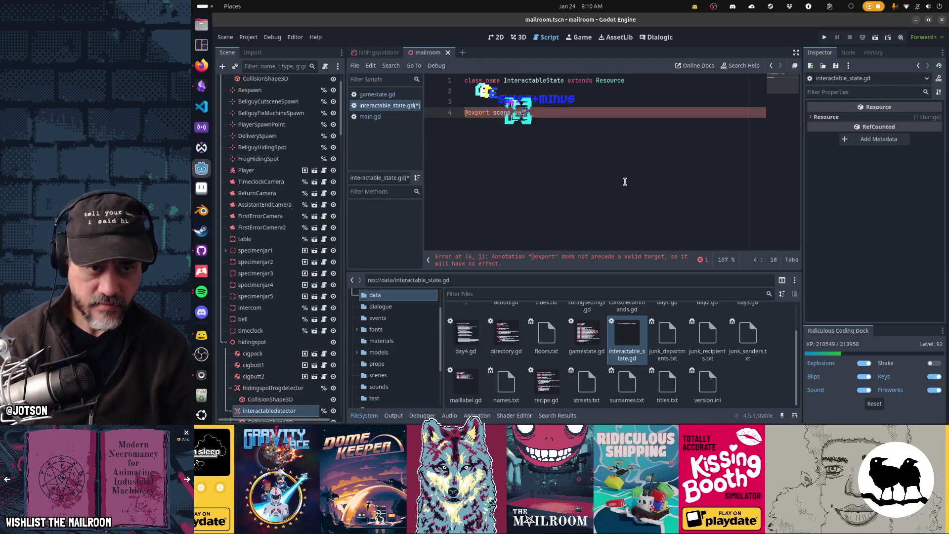
text(: S)
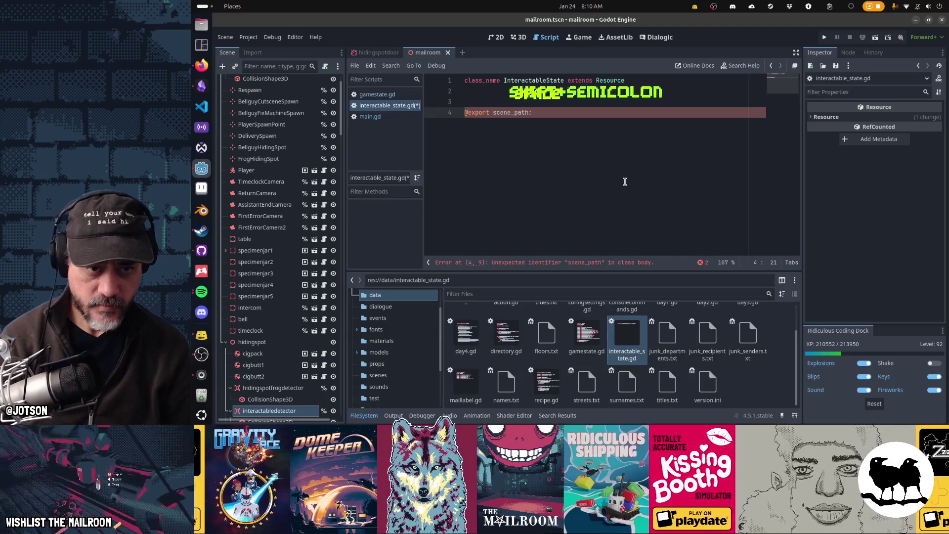
text(tring)
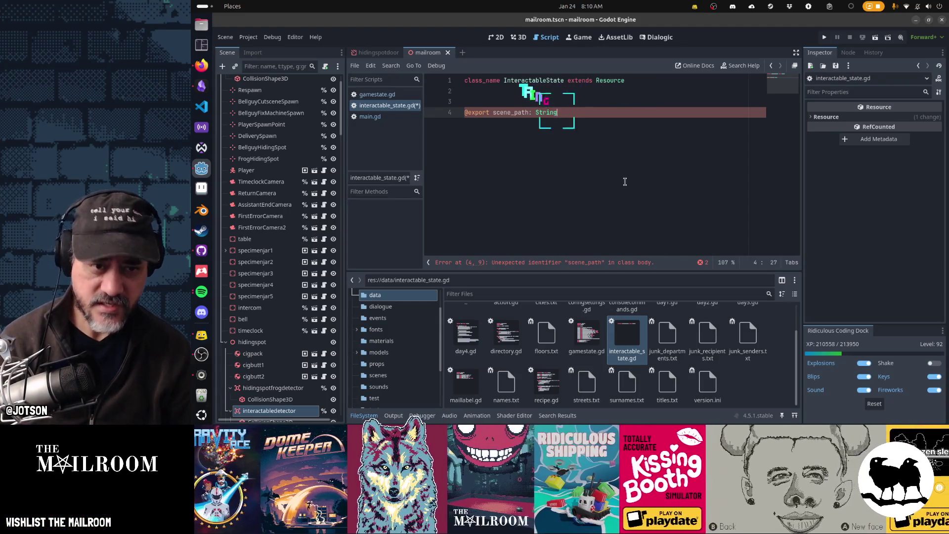
key(Return)
text(@export trans)
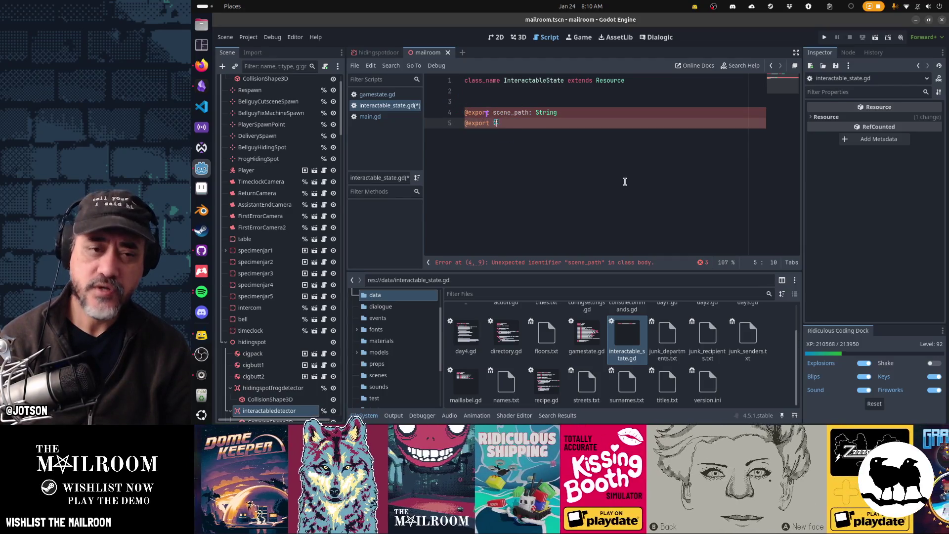
text(form: Transform3D)
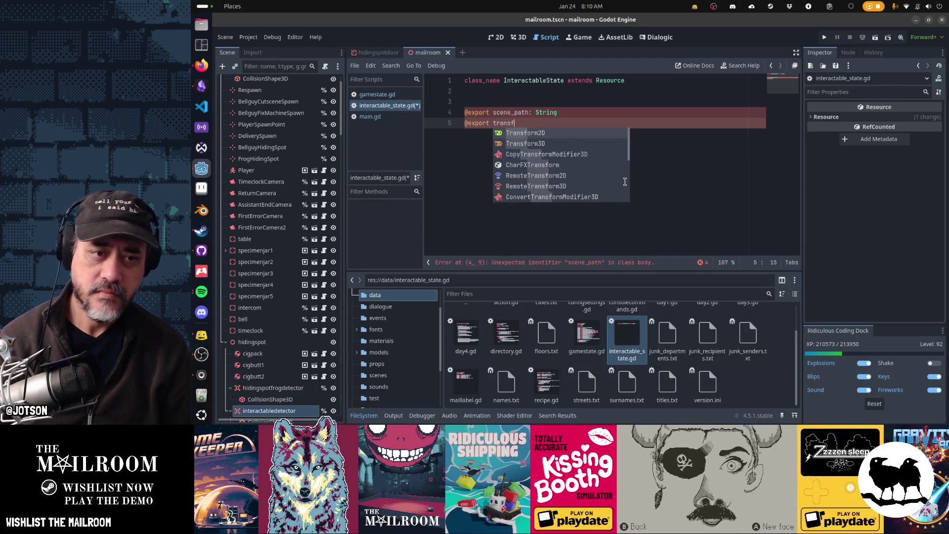
key(ctrl+BackSpace)
text(xform: Transform3D)
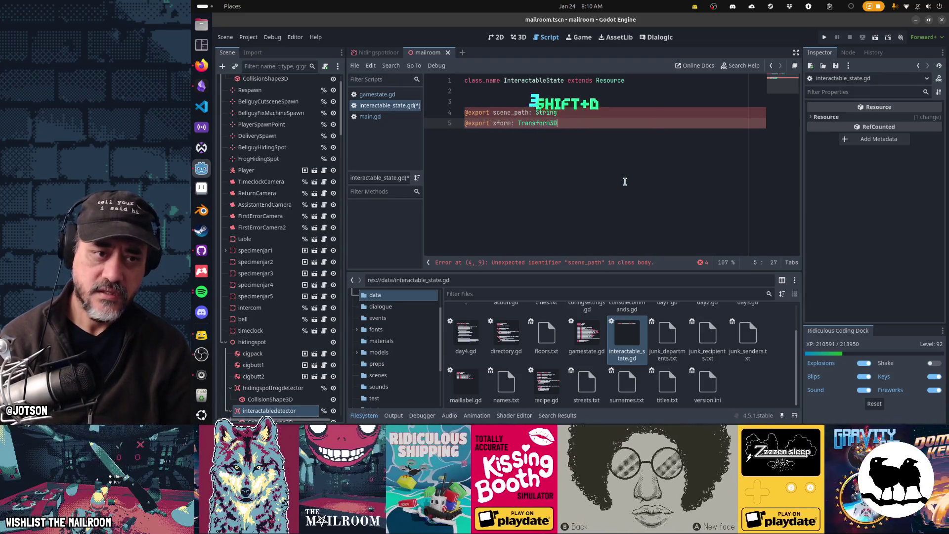
key(Return)
text(@export state)
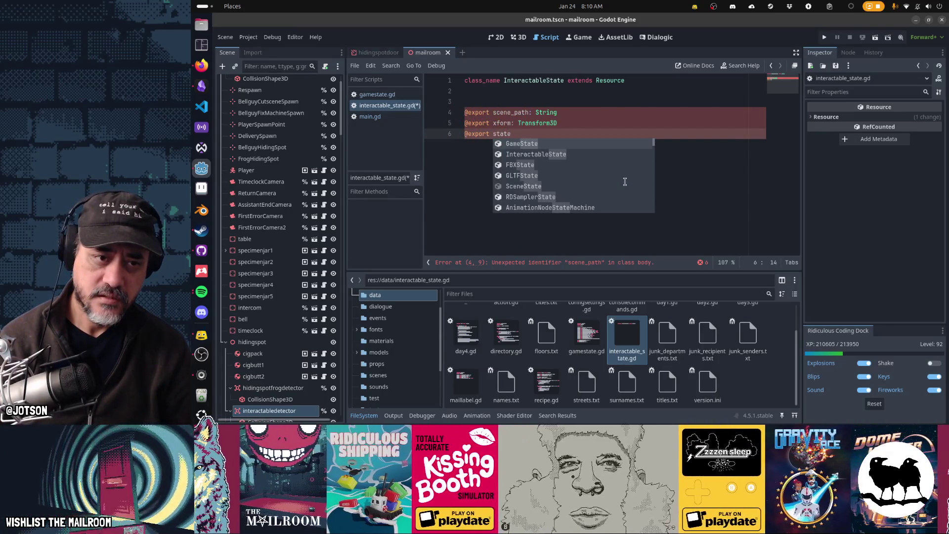
text(: )
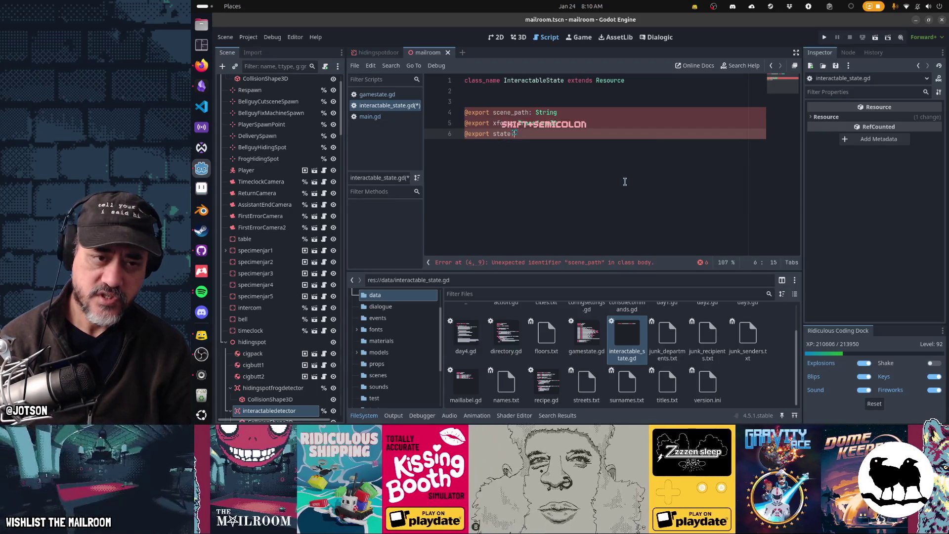
text(Dictionary)
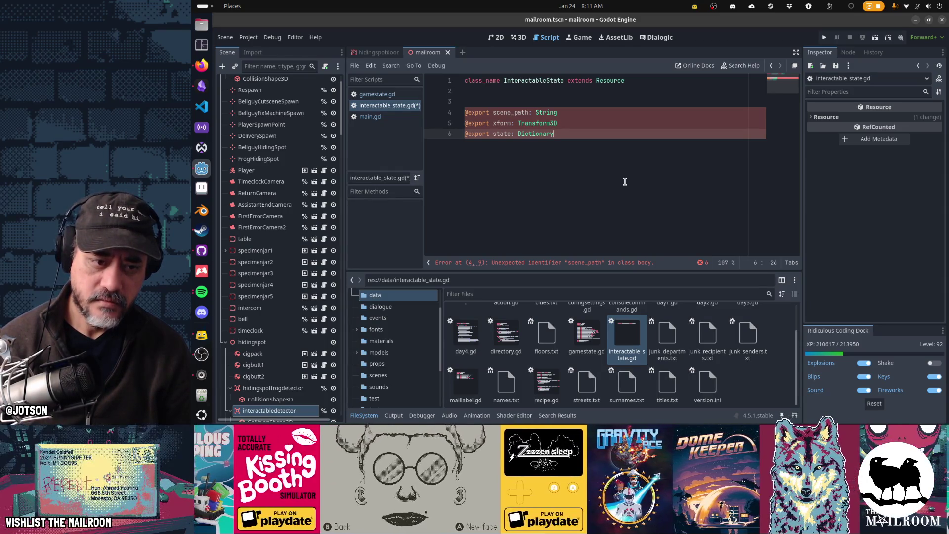
key(Up)
key(Up)
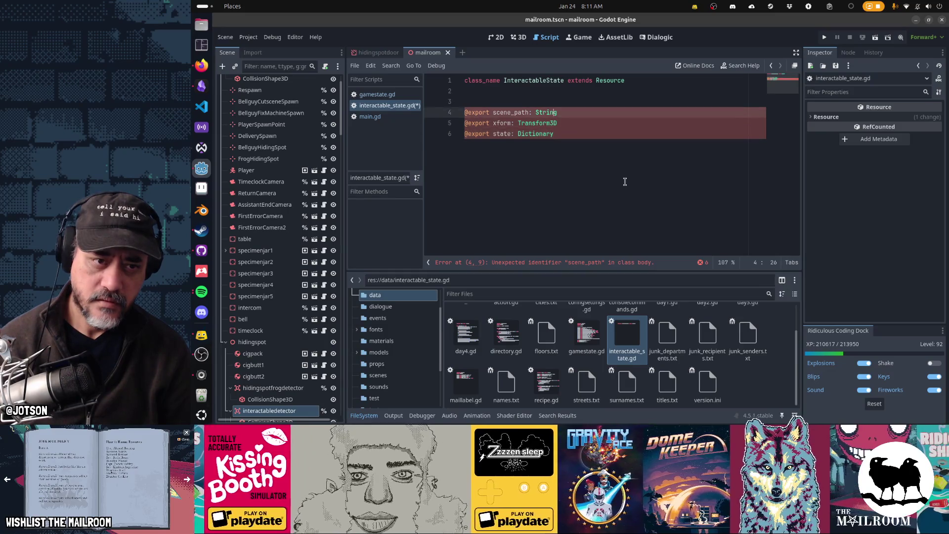
text(var)
key(Down)
key(Left)
key(Left)
key(Left)
text(var)
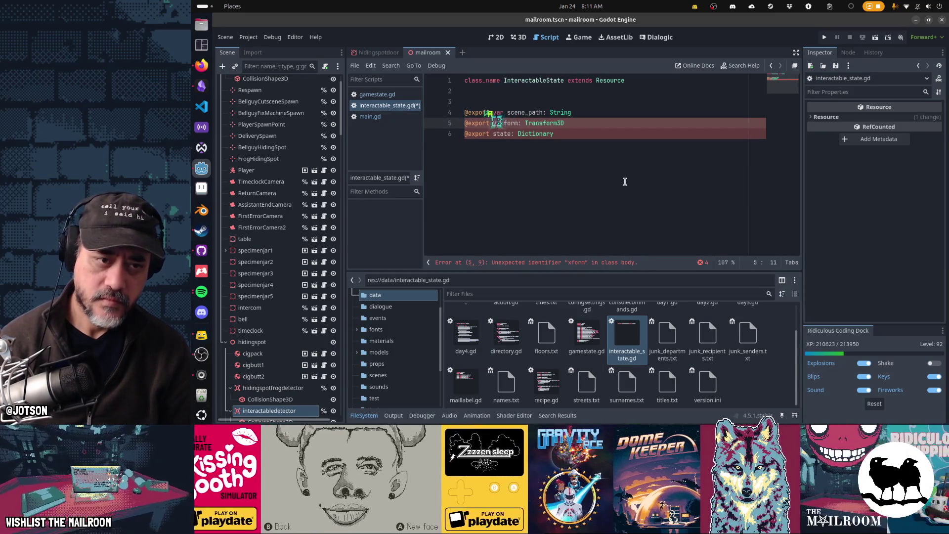
key(Down)
key(Left)
key(Left)
key(Left)
text(var)
key(Down)
key(Return)
key(ctrl+s)
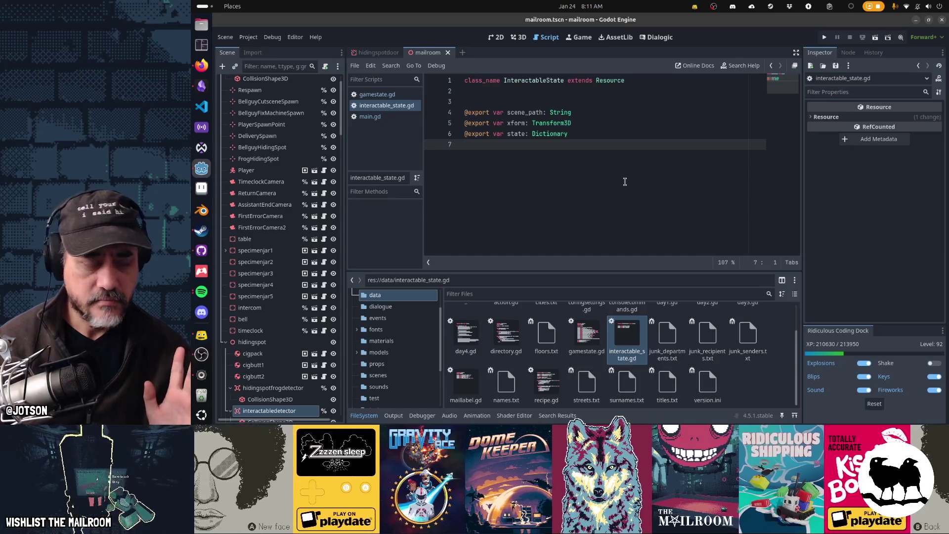
key(alt+Left)
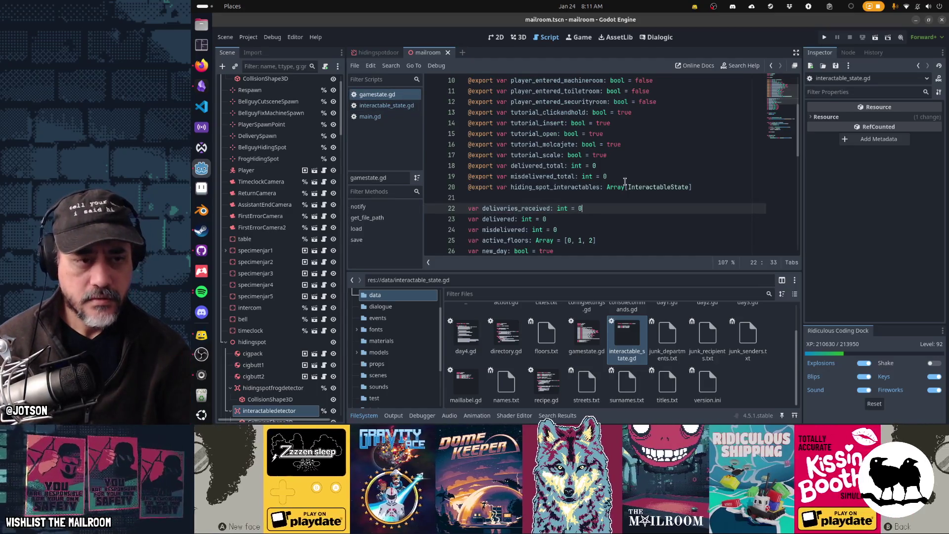
key(alt+Tab)
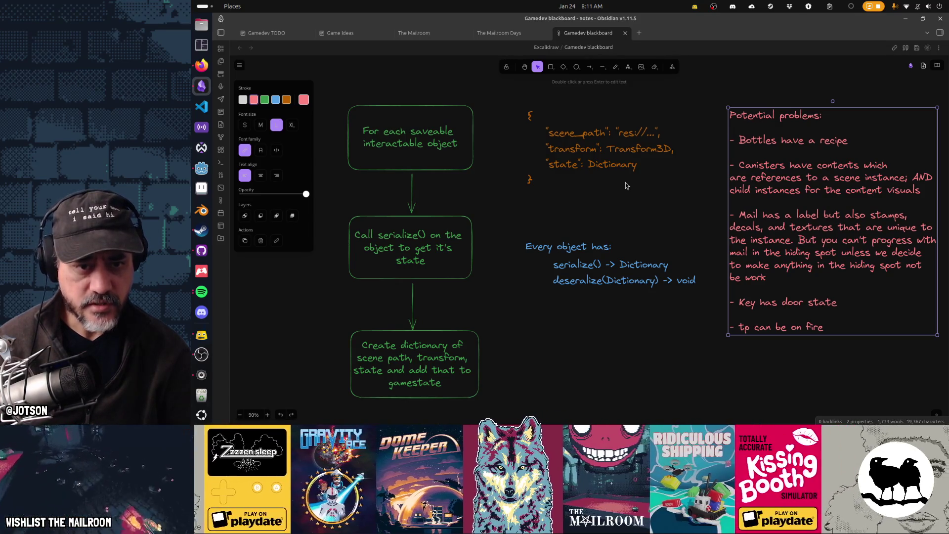
- Return from the Obsidian Gamedev blackboard to the Godot script editor
key(alt+Tab)
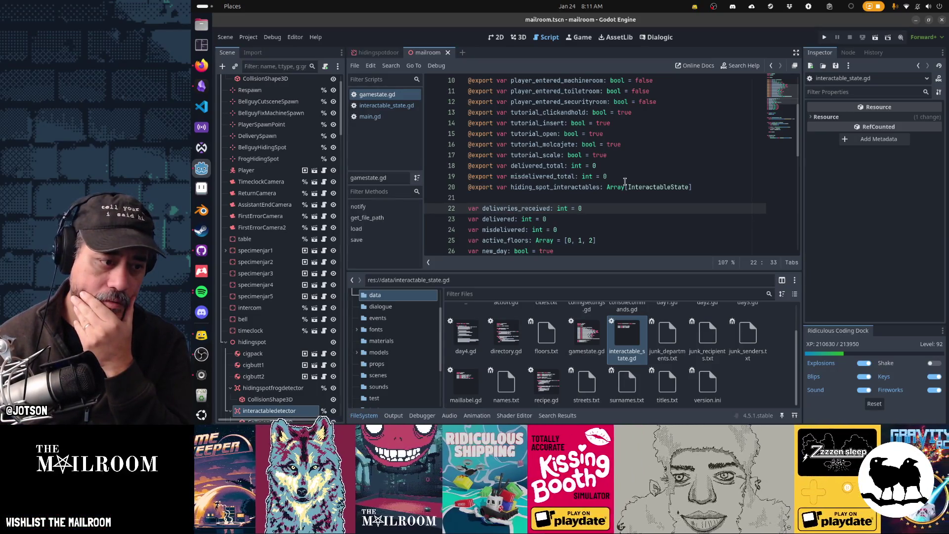
- Toggle collision layer 2 on the interactabledetector node
scroll(281, 346, down, 3)
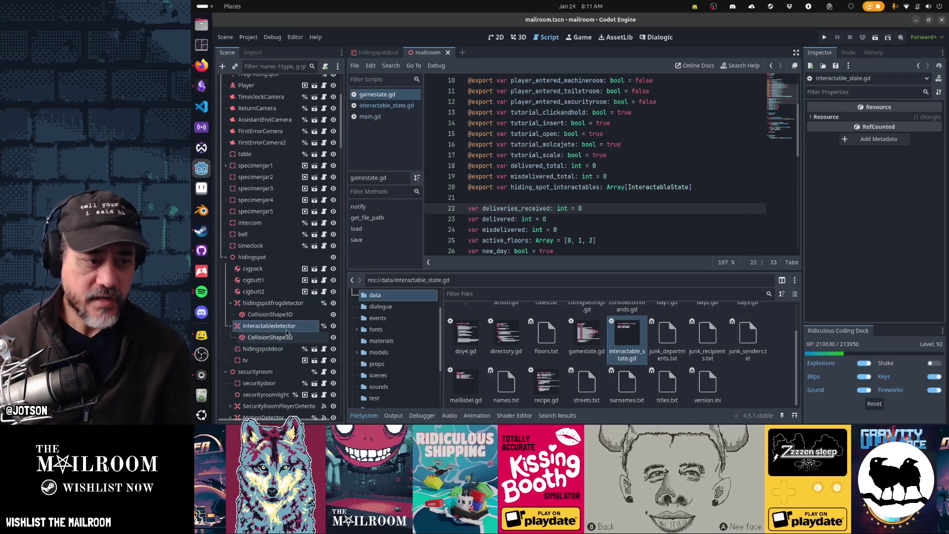
click(287, 327)
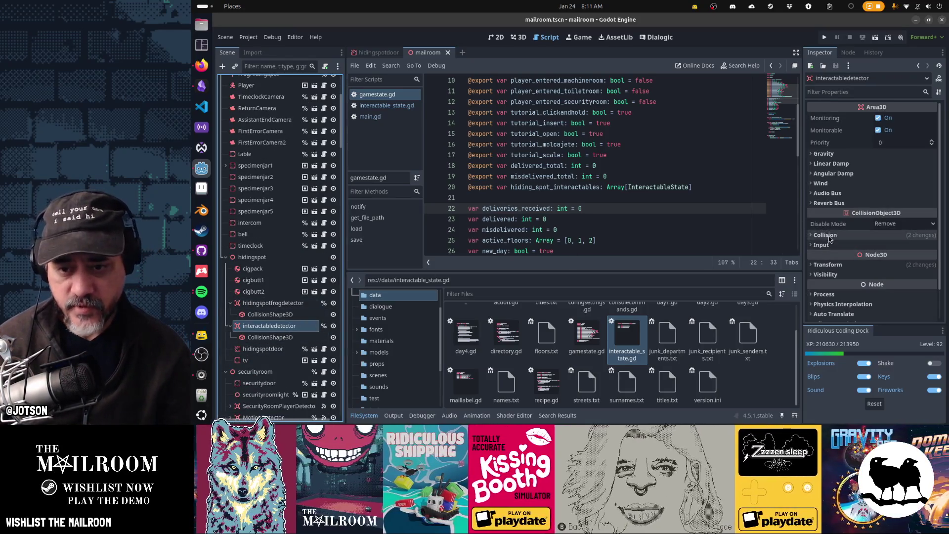
click(825, 235)
click(829, 259)
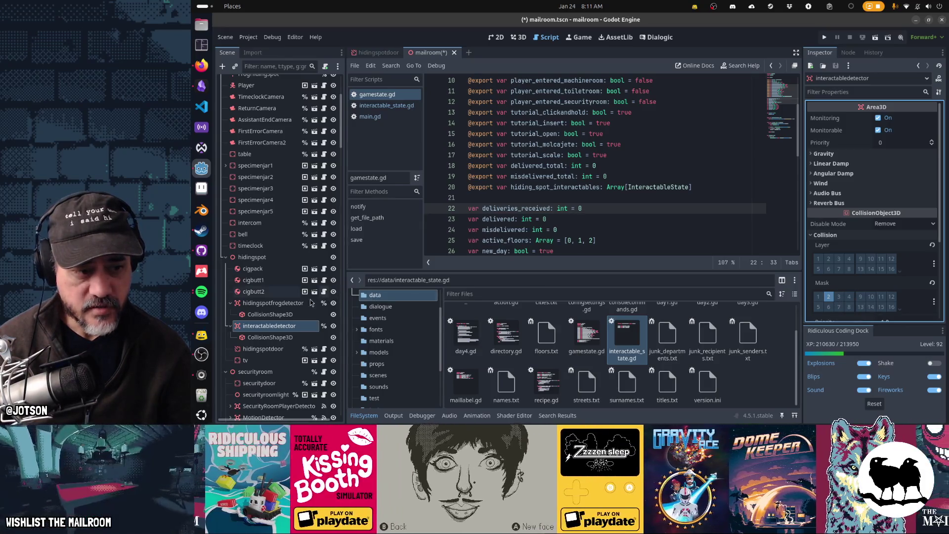
- Select hidingspotfrogdetector and enter 'hidingspotfrogdetector' in a project-wide Find in Files search
click(302, 306)
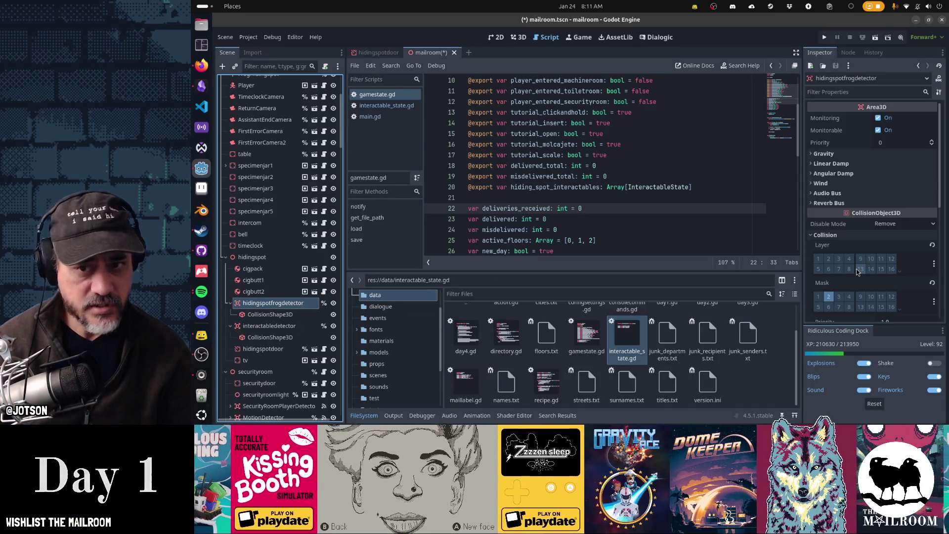
scroll(857, 272, down, 3)
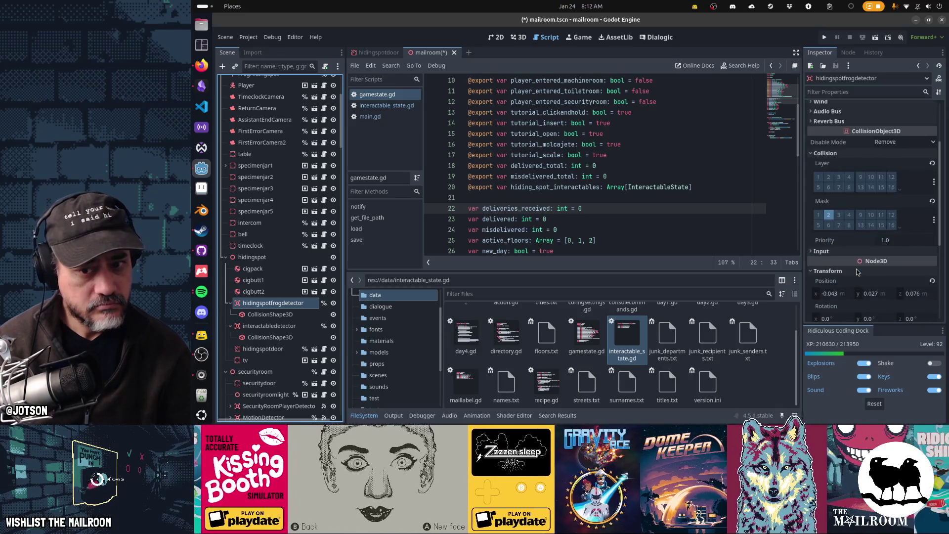
click(598, 157)
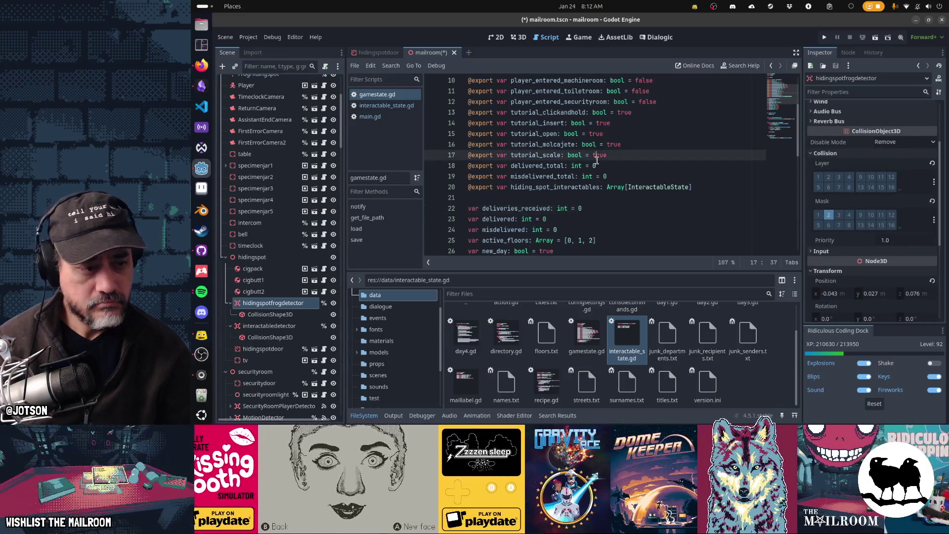
key(ctrl+shift+f)
text(hidingspotf)
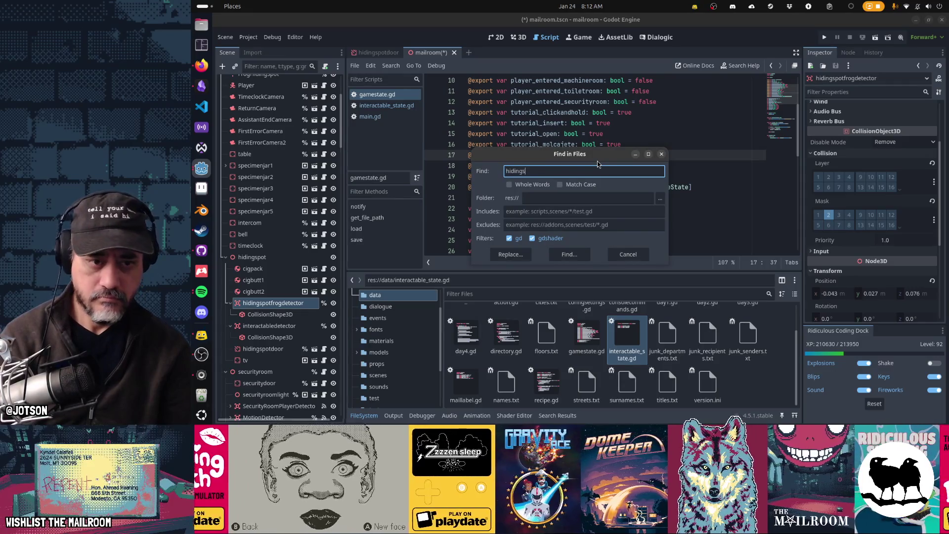
text(rogdetector)
- Go to the single hidingspotfrogdetector match at main.gd line 709, then delete interactabledetector
key(Return)
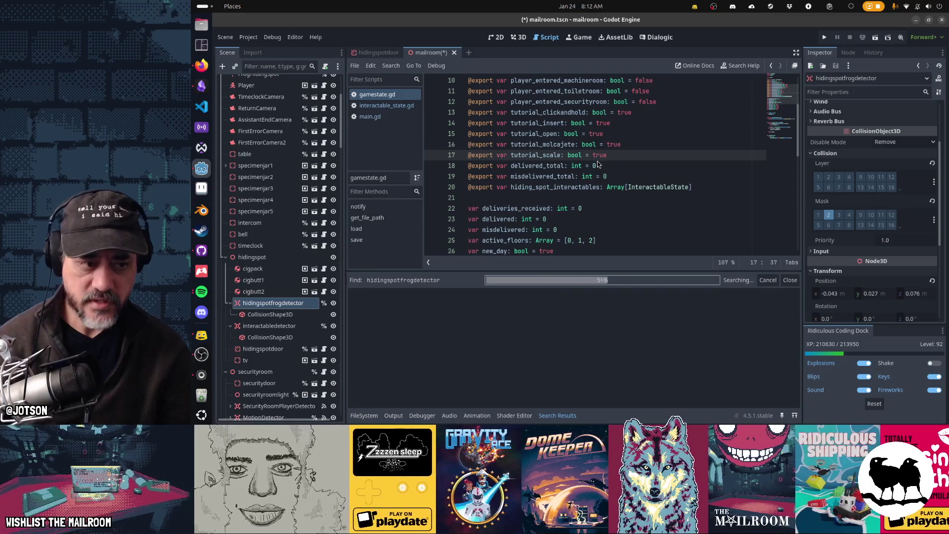
click(501, 306)
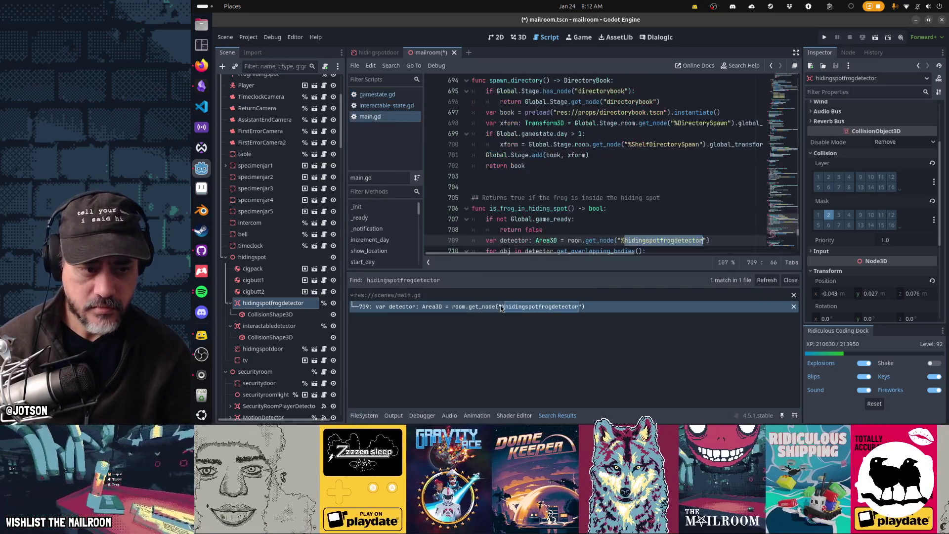
scroll(593, 177, down, 2)
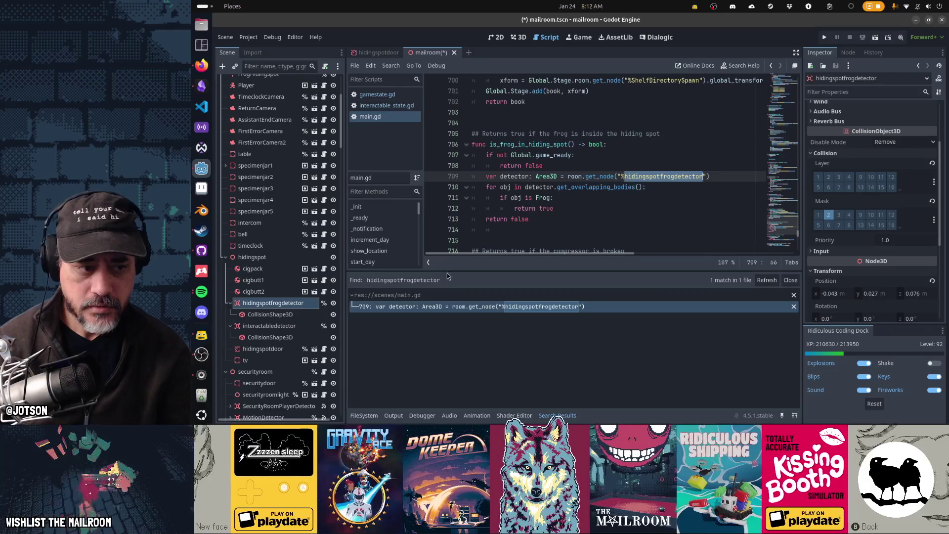
click(310, 325)
key(Delete)
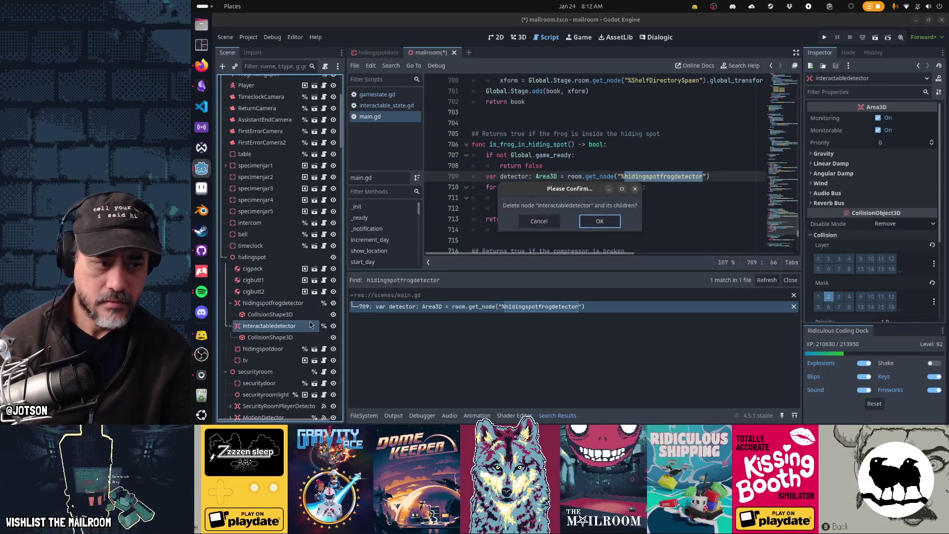
- Confirm deleting interactabledetector and rename hidingspotfrogdetector to objectdetector
key(Return)
click(296, 302)
click(296, 302)
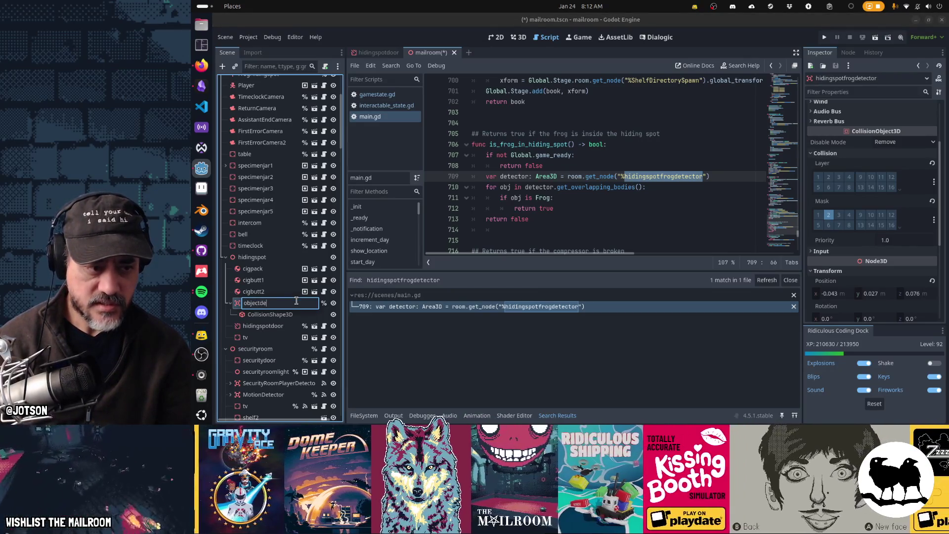
text(tor)
key(Return)
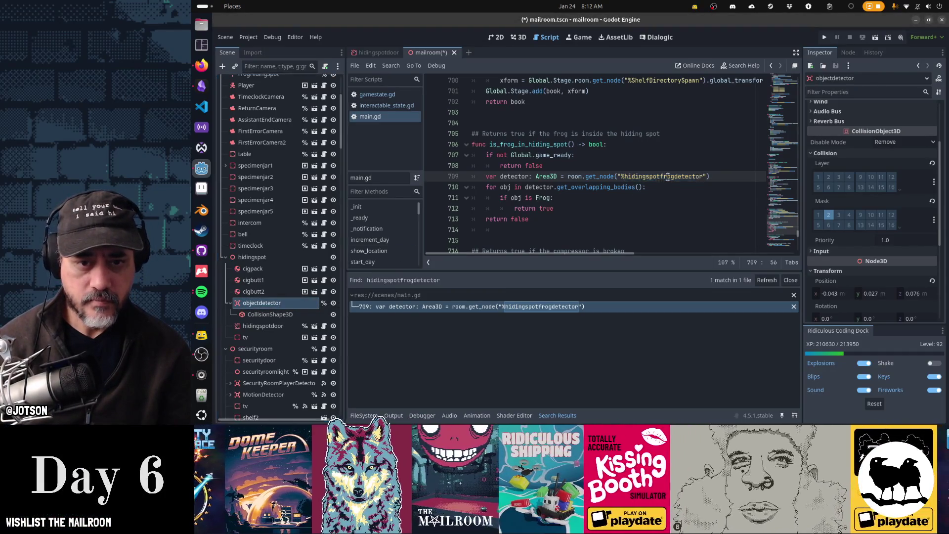
- Change main.gd line 709 to fetch %objectdetector and save the scene
text(objectdetector)
click(648, 208)
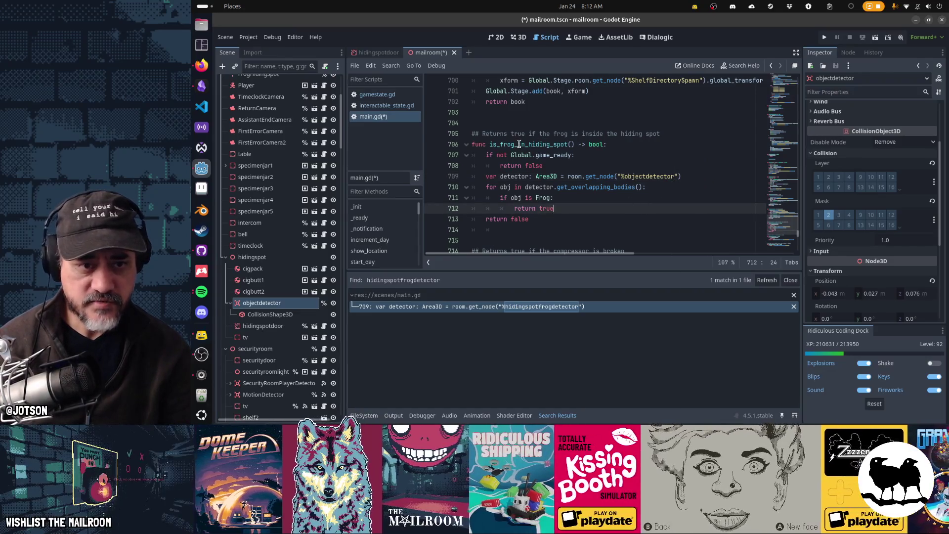
double_click(525, 144)
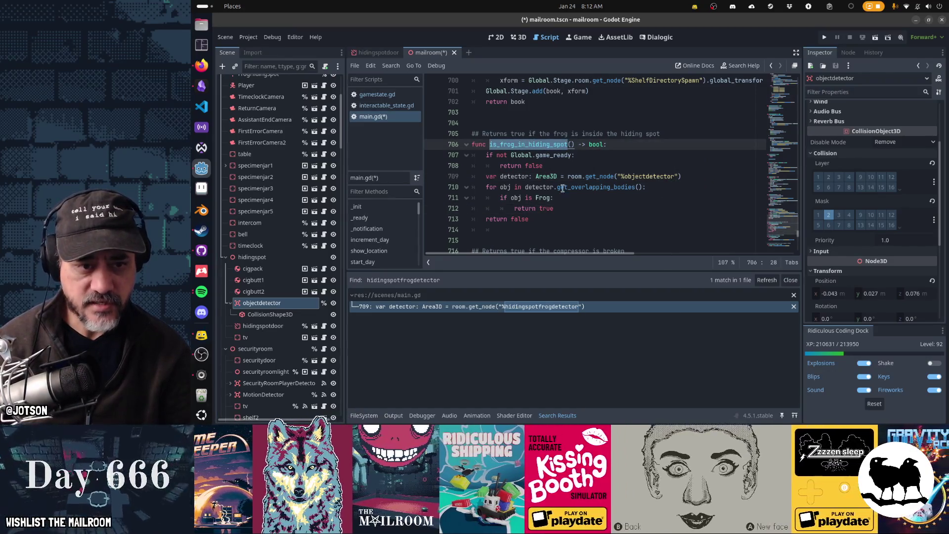
drag(490, 187, 579, 219)
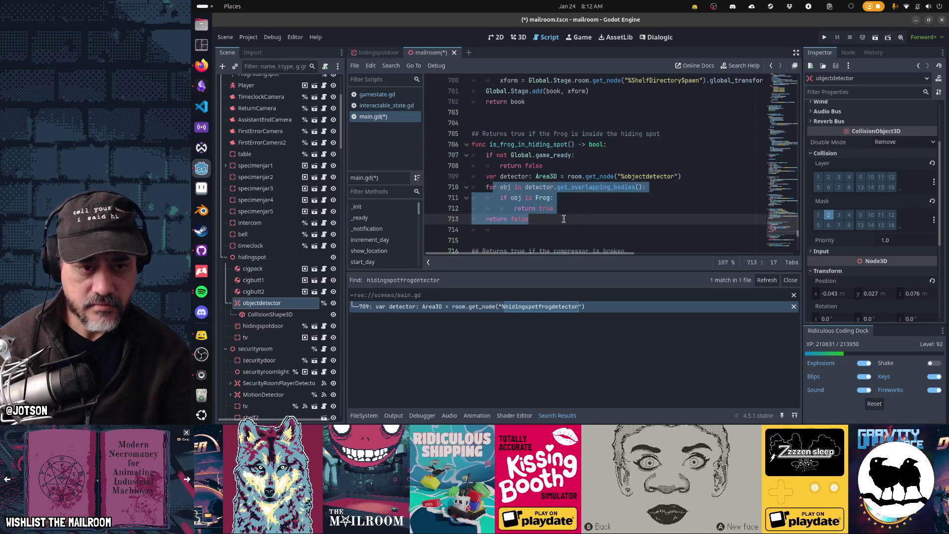
click(564, 219)
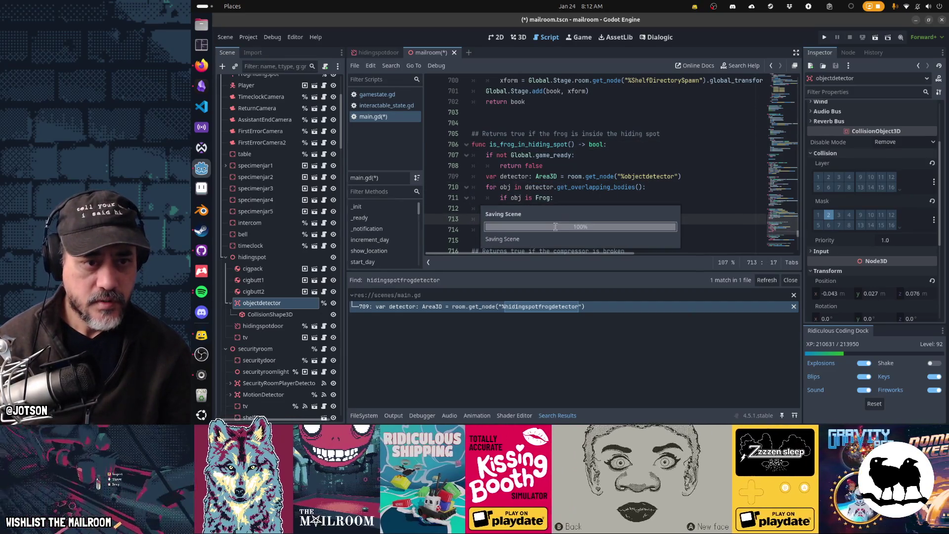
key(ctrl+s)
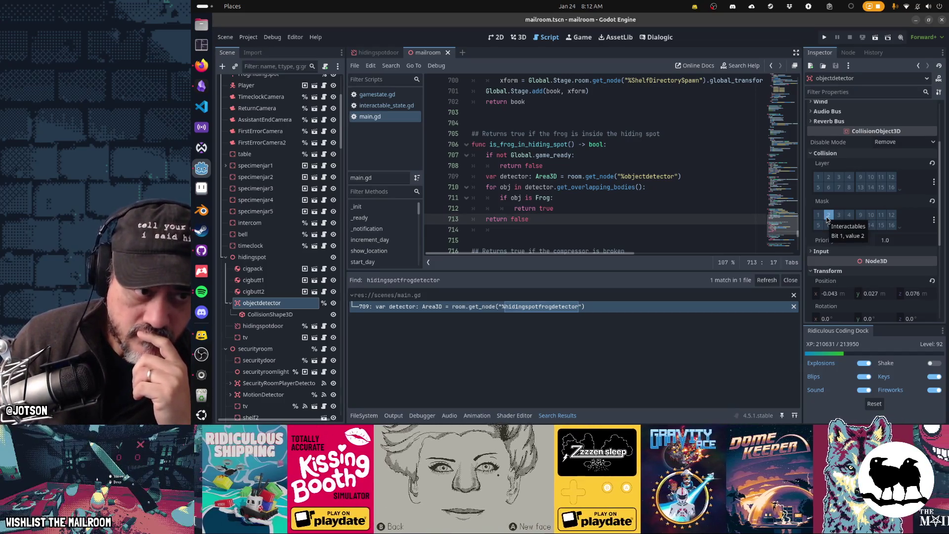
- Give hiding_spot_interactables in gamestate.gd a default of [] and save
click(393, 98)
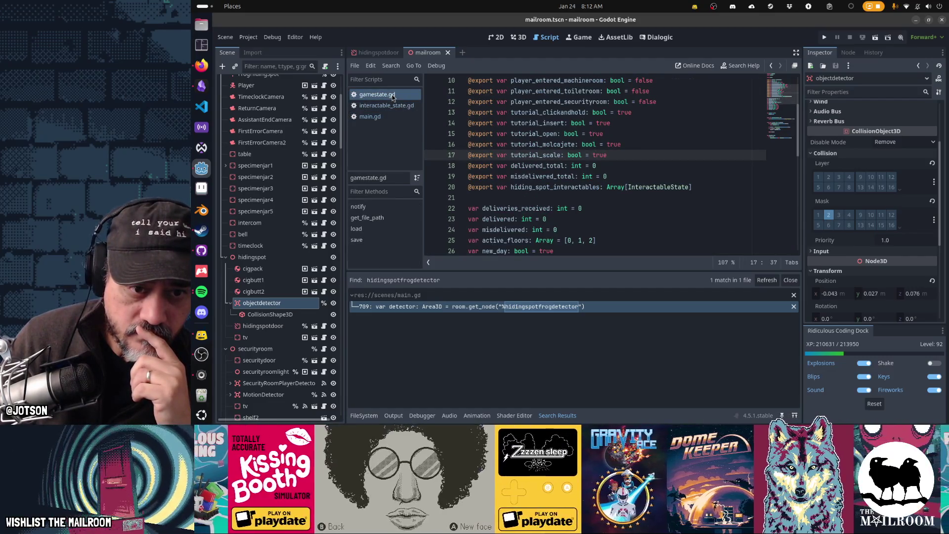
click(377, 120)
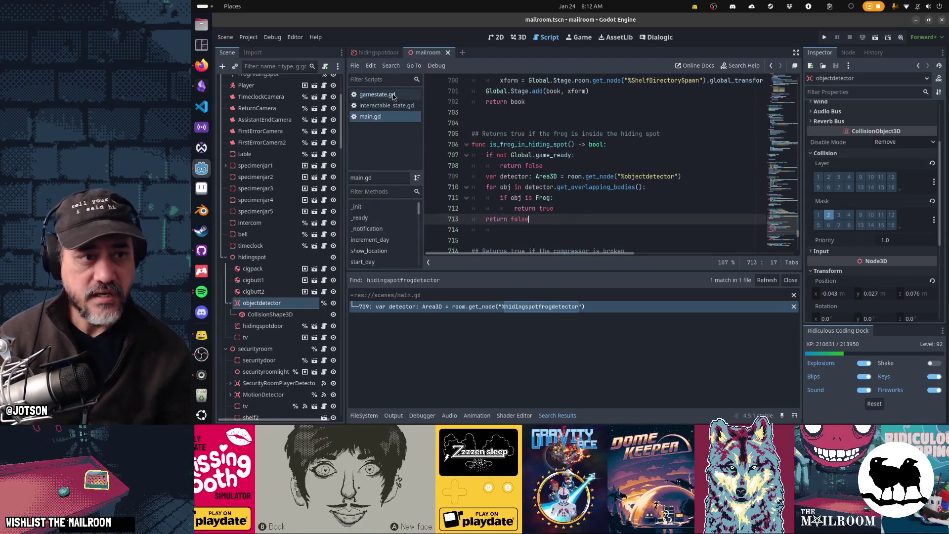
click(394, 97)
click(735, 192)
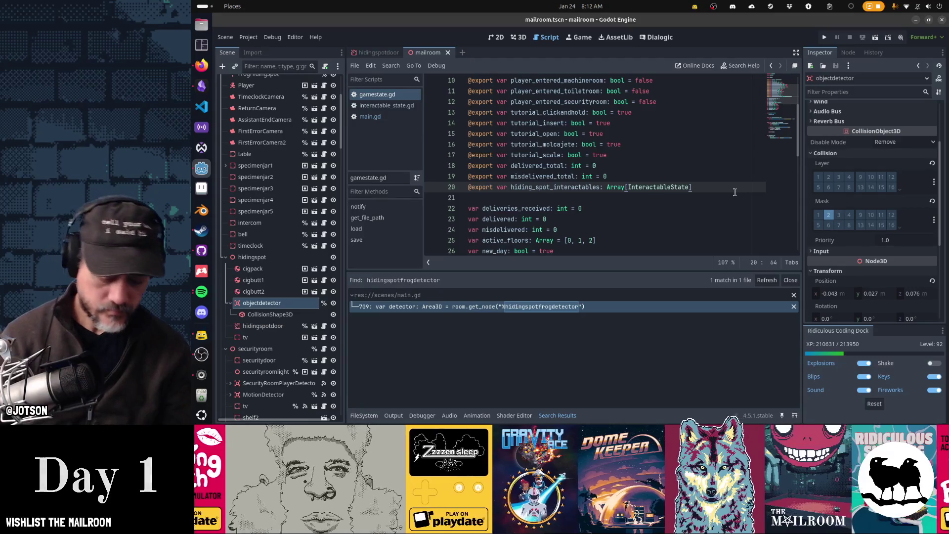
text(= [])
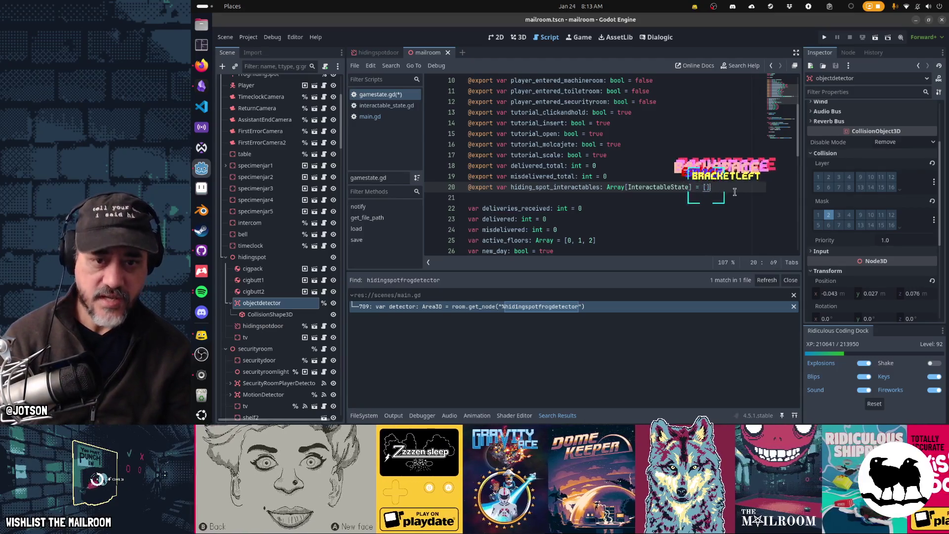
key(Down)
key(Down)
key(ctrl+s)
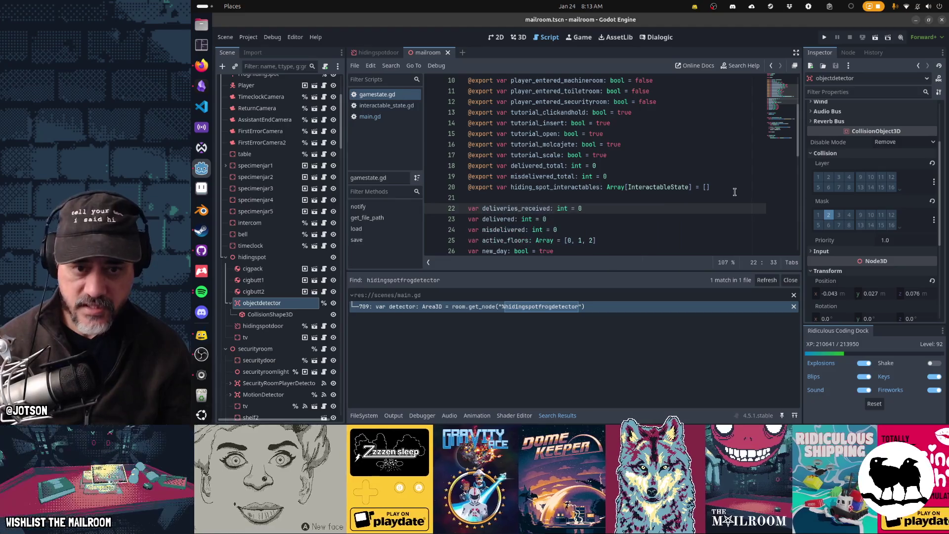
- Return to main.gd and start a project-wide Find in Files search for 'save'
click(402, 117)
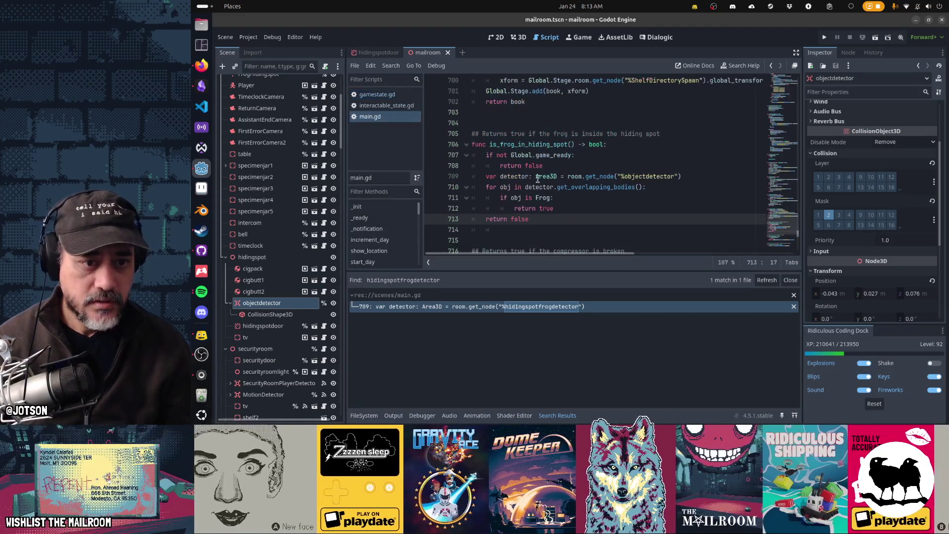
mouse_move(567, 190)
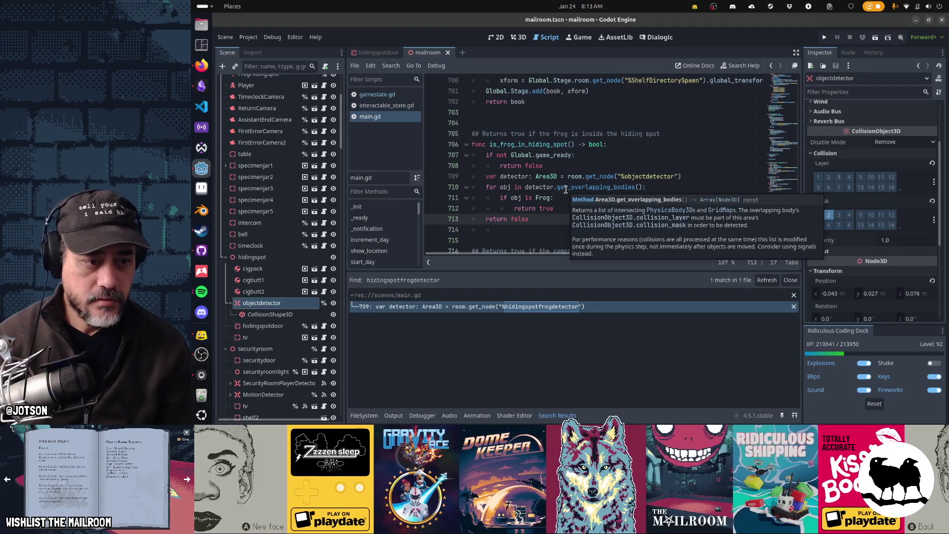
click(564, 177)
key(ctrl+shift+f)
text(save)
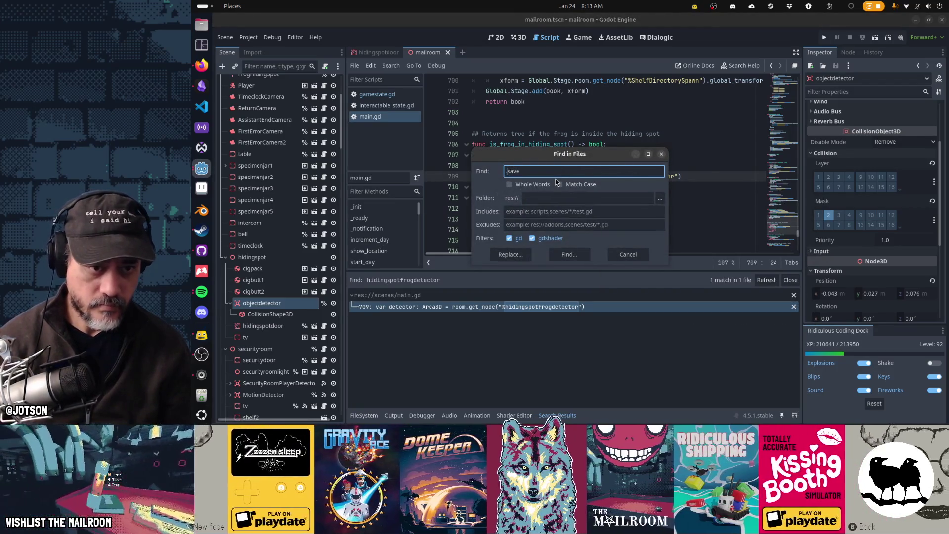
text(.)
- Search the project for '.save', then refine to 'gamestate.save' for 5 matches in 3 files
key(Return)
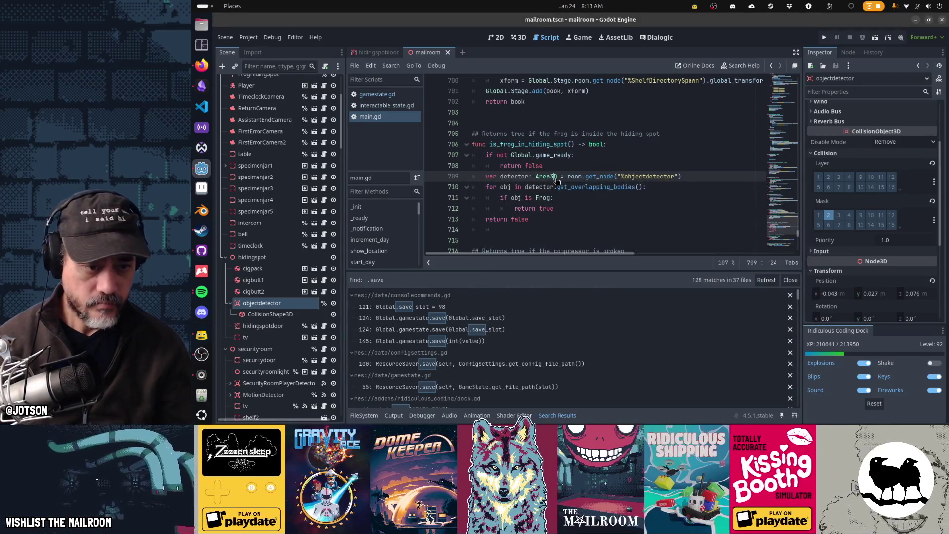
key(ctrl+shift+f)
text(gamestate.sa)
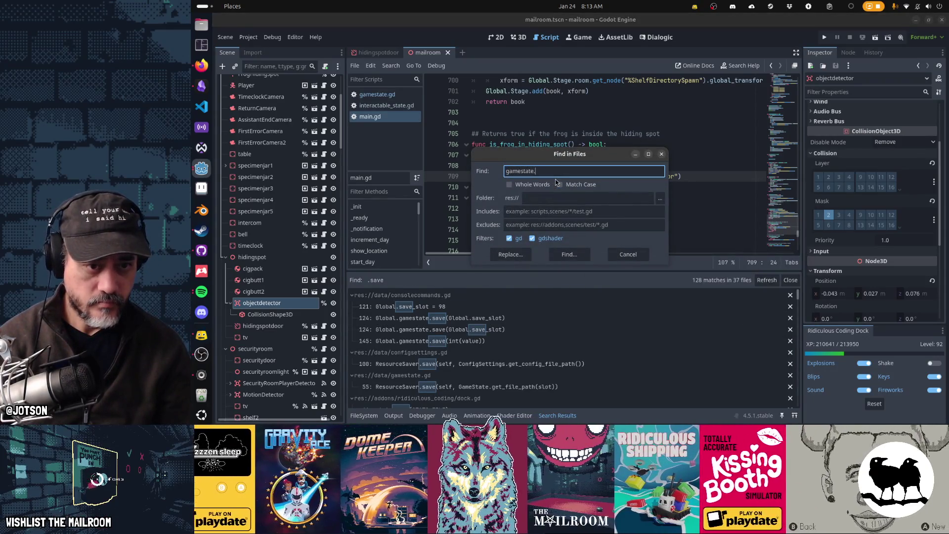
text(ve)
key(Return)
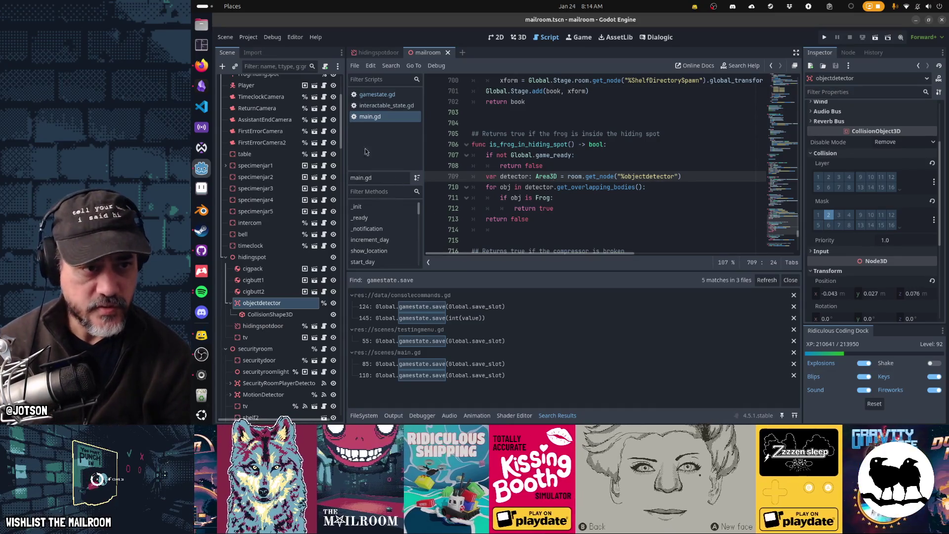
- Switch to gamestate.gd, close the Search Results panel, and go to the func save line
click(377, 94)
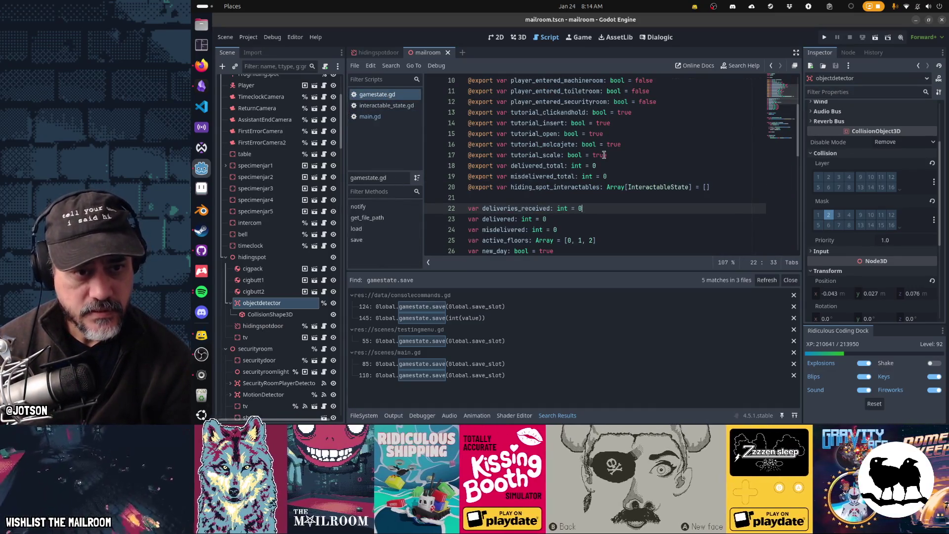
scroll(604, 155, up, 3)
scroll(604, 155, down, 7)
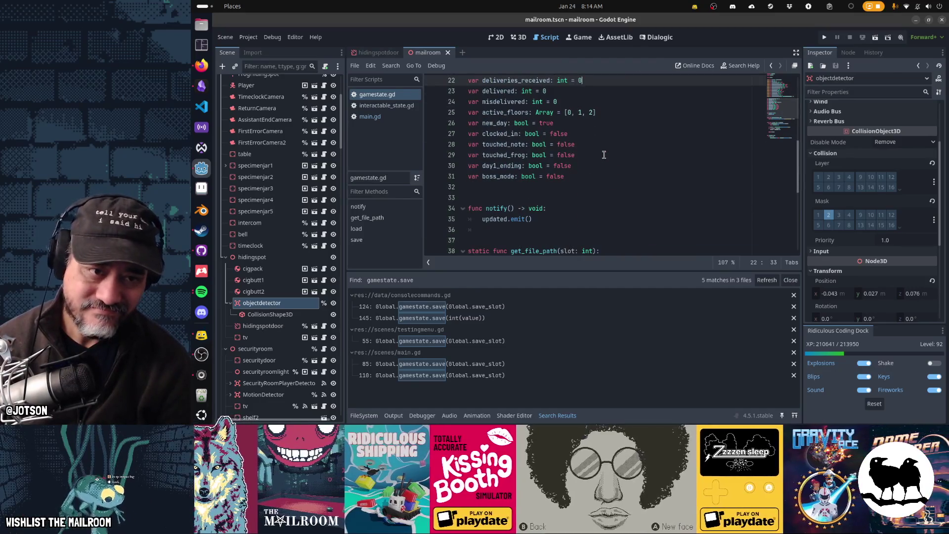
click(791, 280)
scroll(664, 213, down, 2)
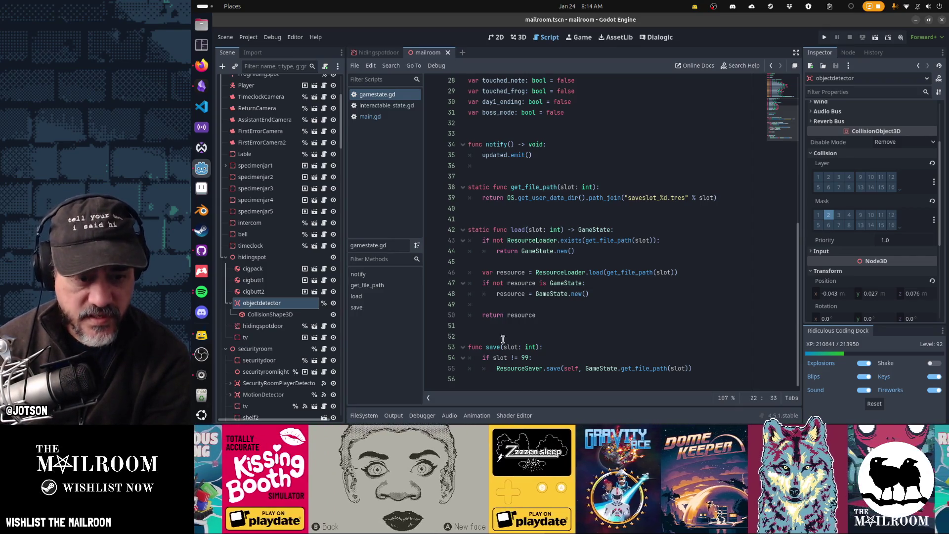
scroll(615, 343, up, 6)
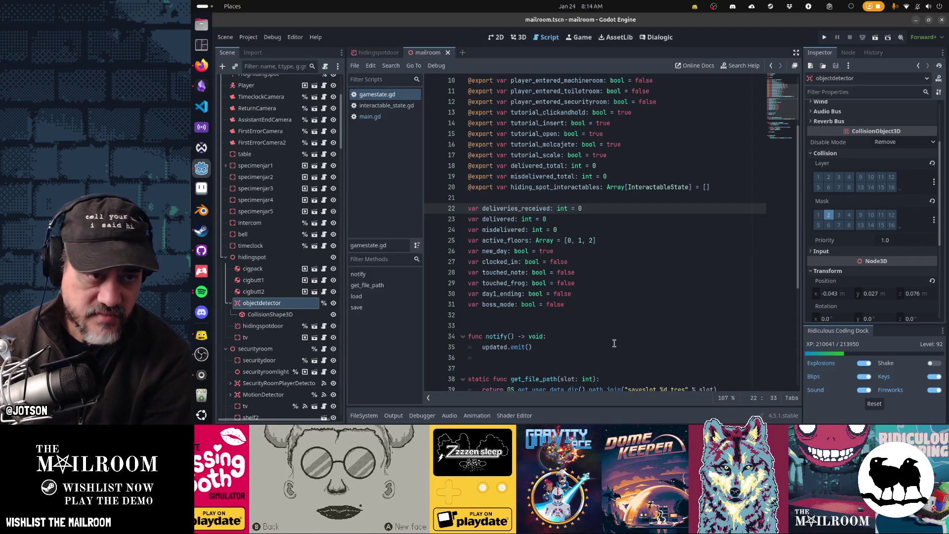
scroll(614, 343, up, 3)
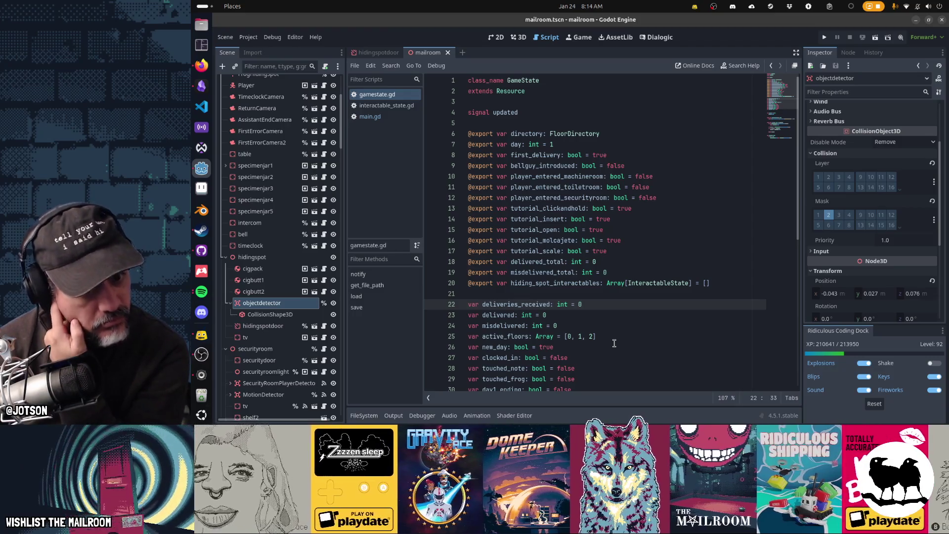
scroll(614, 343, down, 4)
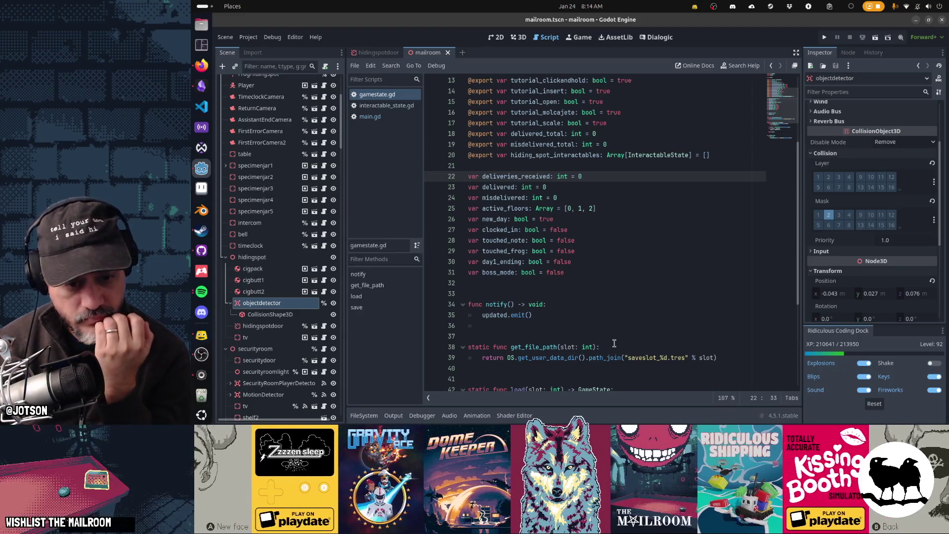
scroll(615, 344, down, 5)
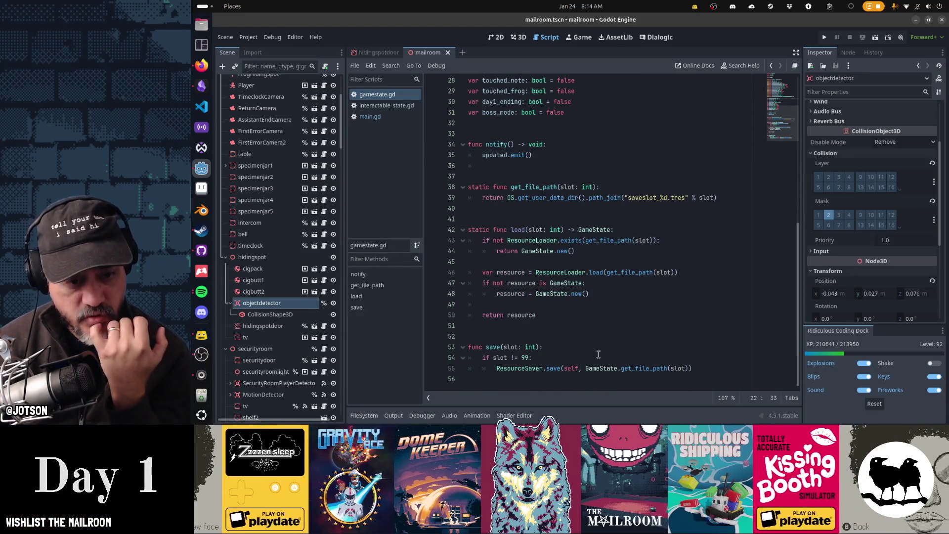
click(715, 368)
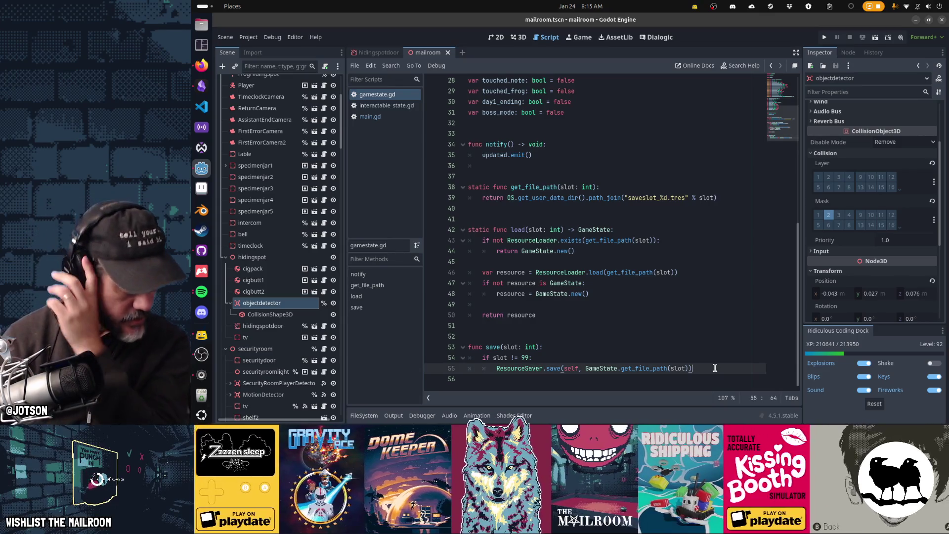
scroll(621, 330, up, 9)
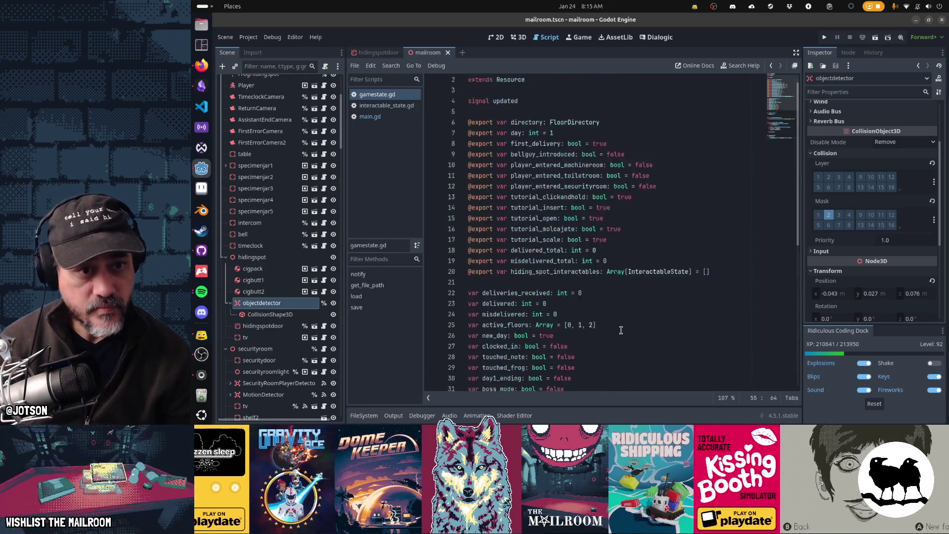
double_click(562, 284)
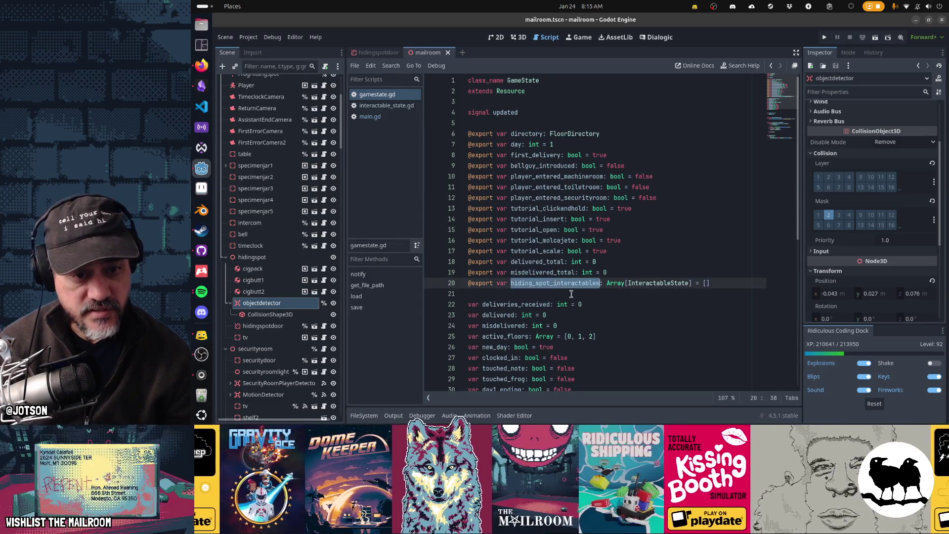
scroll(612, 327, down, 9)
click(593, 351)
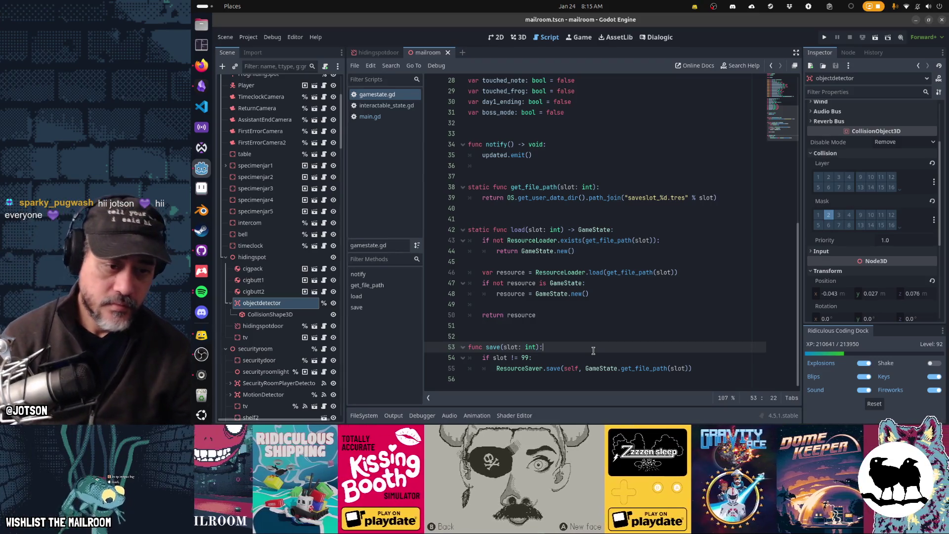
- Add a TODO comment in save() about building the hiding_spot_interactables array
key(Return)
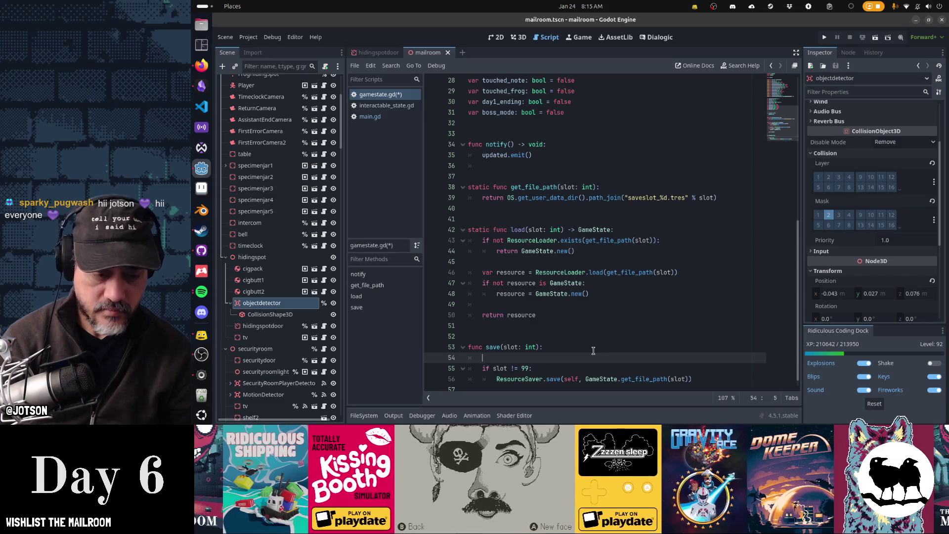
text(# TODO Build save)
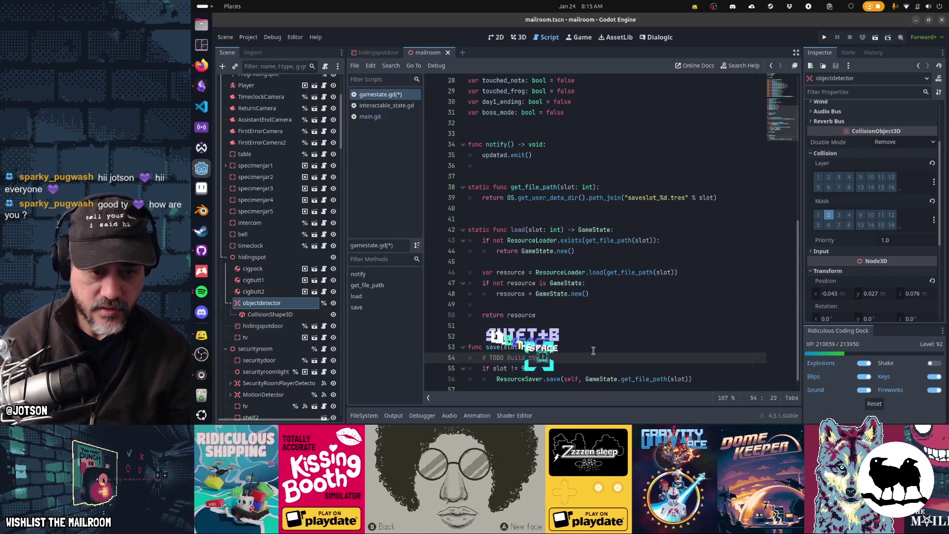
text(mid)
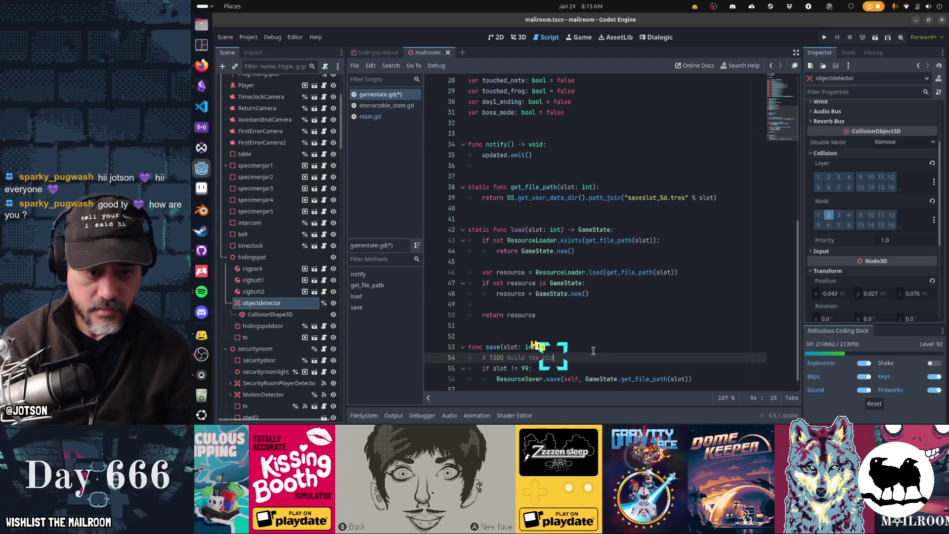
text(ing_spot)
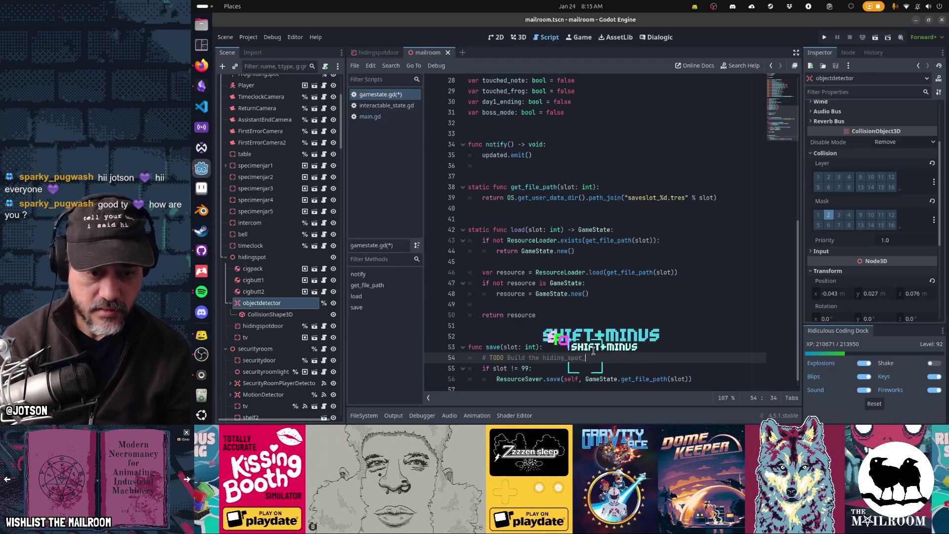
scroll(602, 312, up, 9)
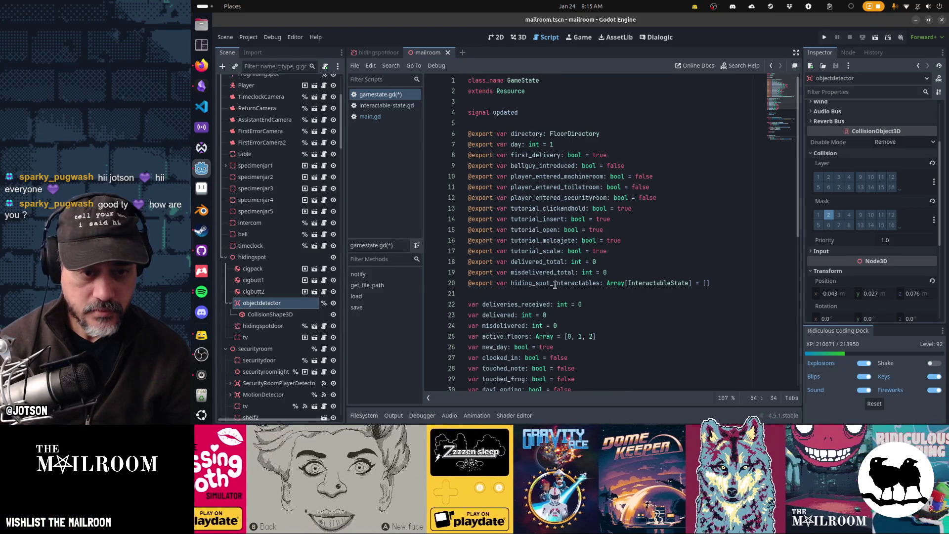
click(555, 285)
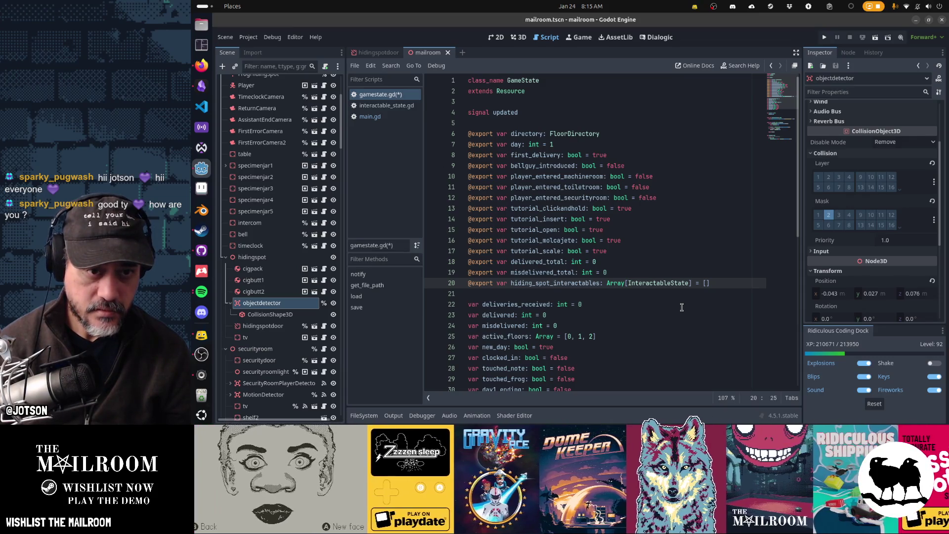
key(ctrl+shift+Right)
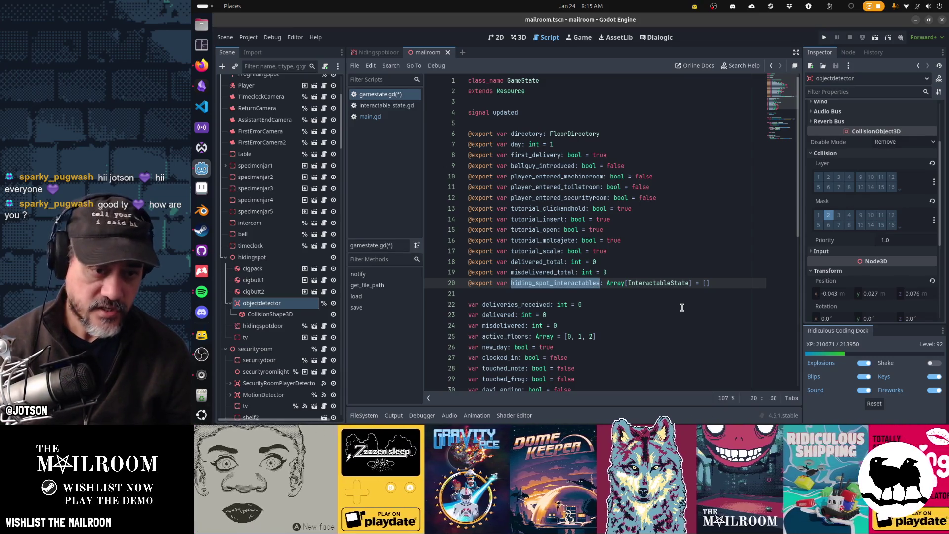
scroll(563, 347, down, 9)
double_click(563, 346)
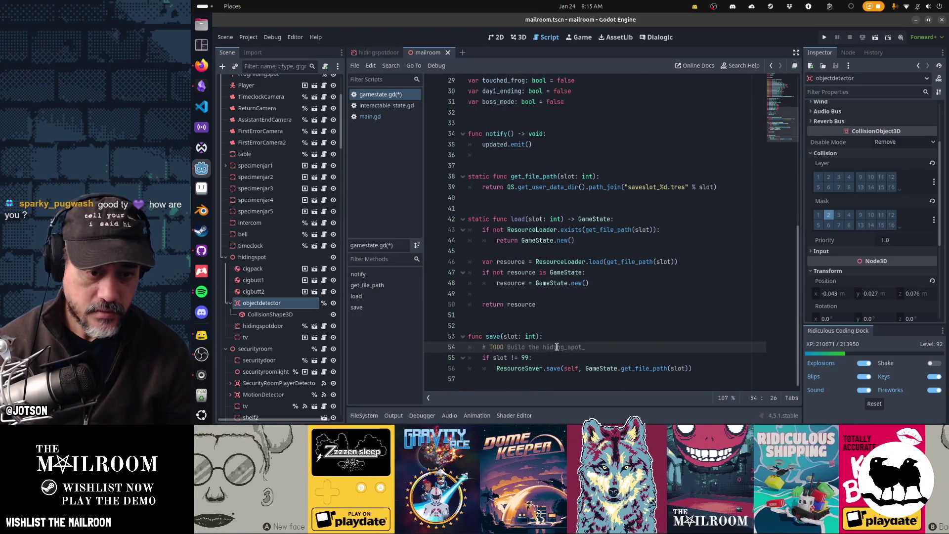
click(668, 352)
text(eractables)
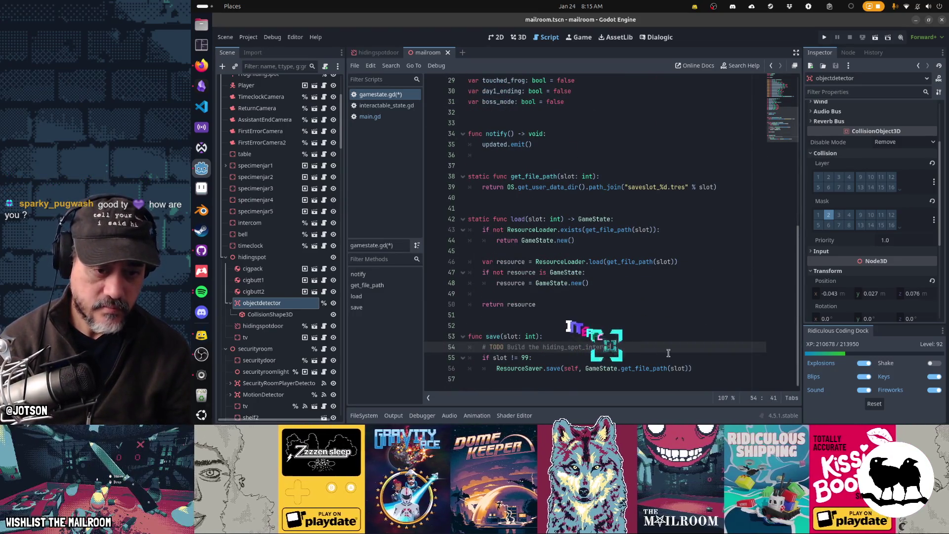
key(ctrl+Left)
key(ctrl+Left)
key(ctrl+Left)
key(ctrl+Right)
key(ctrl+Right)
key(ctrl+Right)
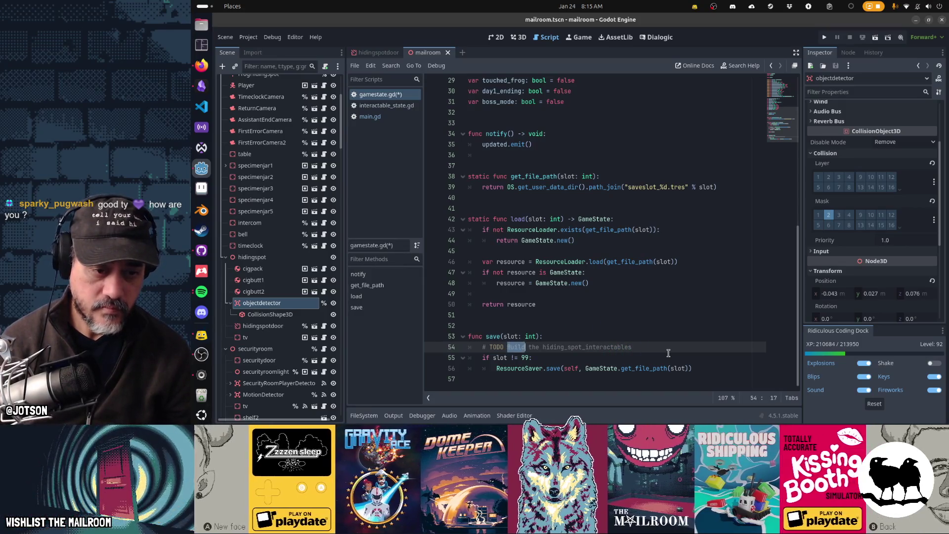
text(array)
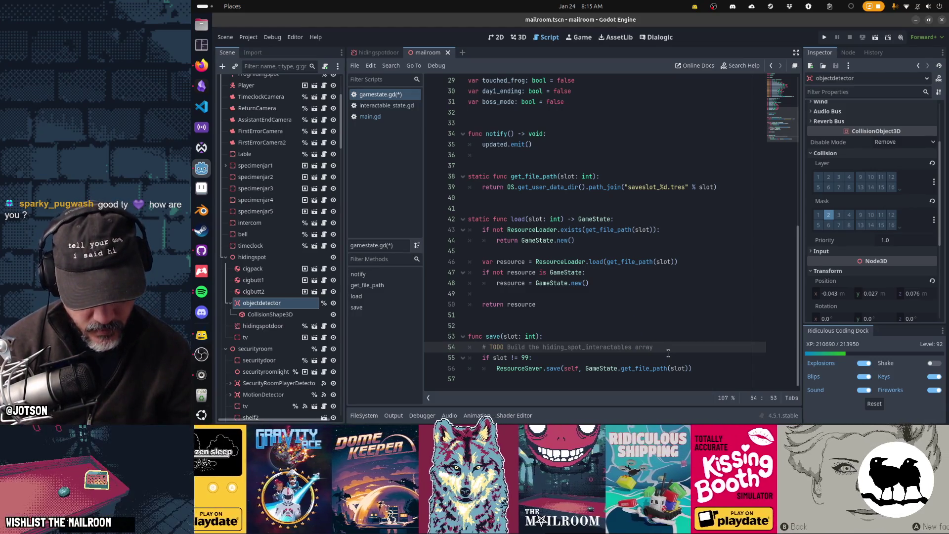
- Draft a commented Global.Stage.objectdetector line below the TODO comment
key(Return)
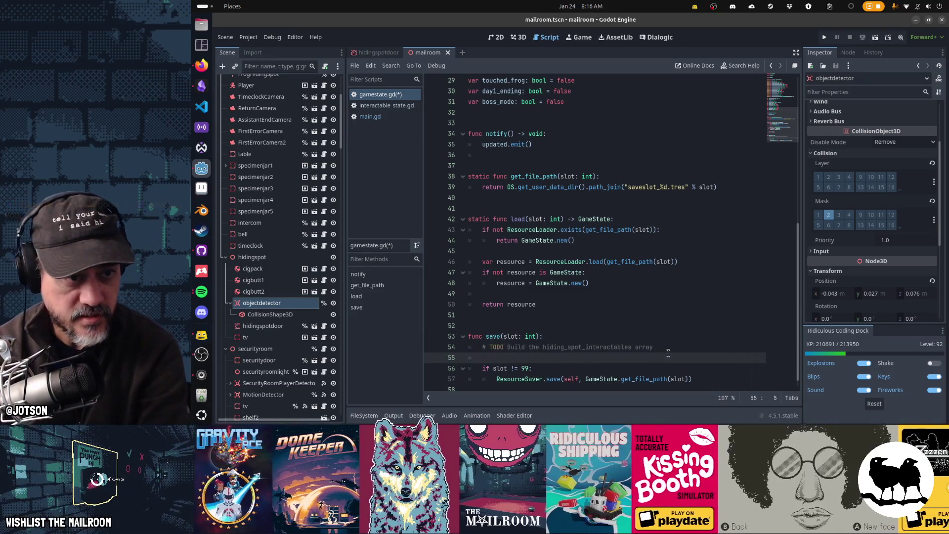
text(# )
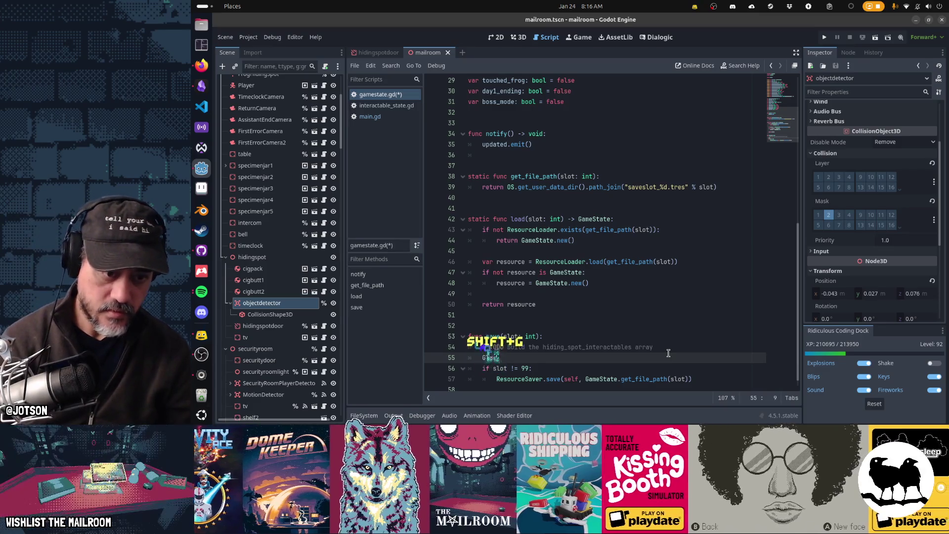
text(obal.room.)
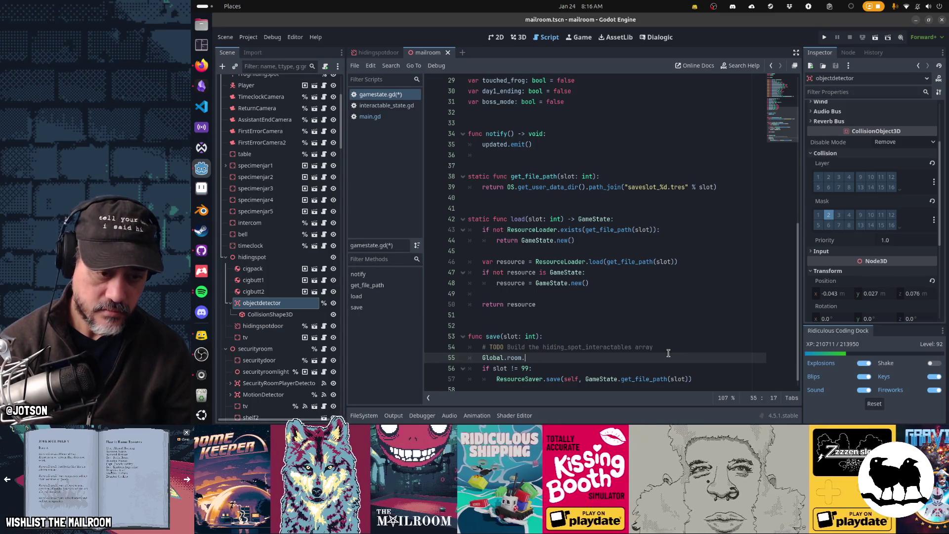
key(Left)
key(Left)
key(Left)
text(Stage.)
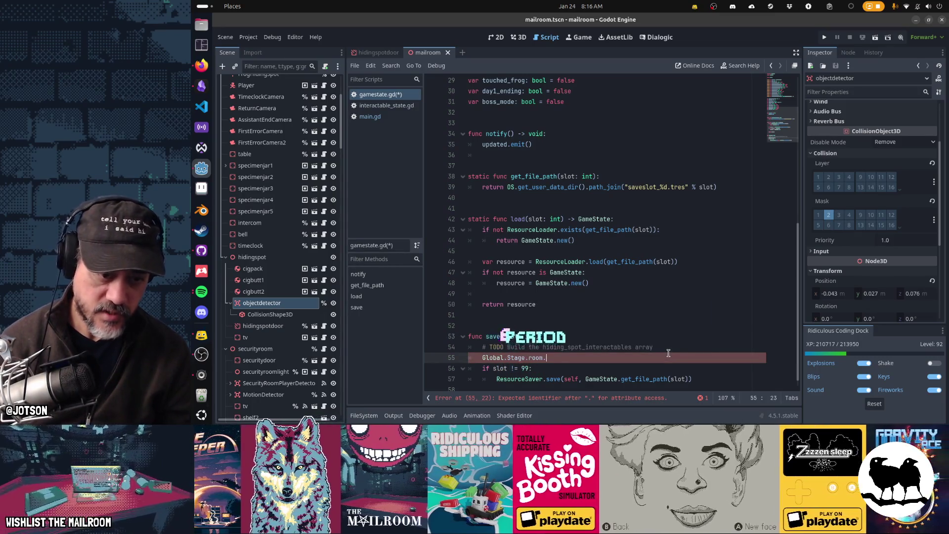
click(669, 353)
text(objectdetec)
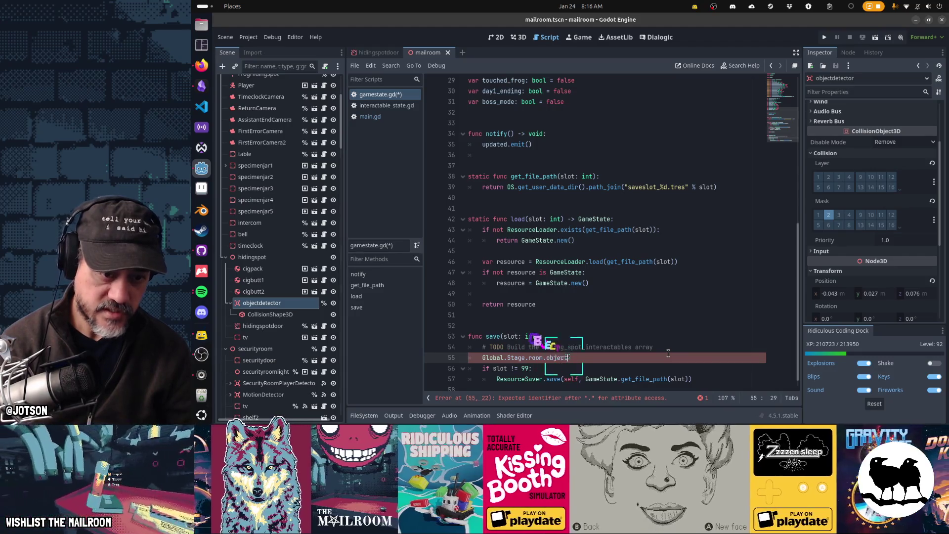
text(tor..as laks jasljka sl)
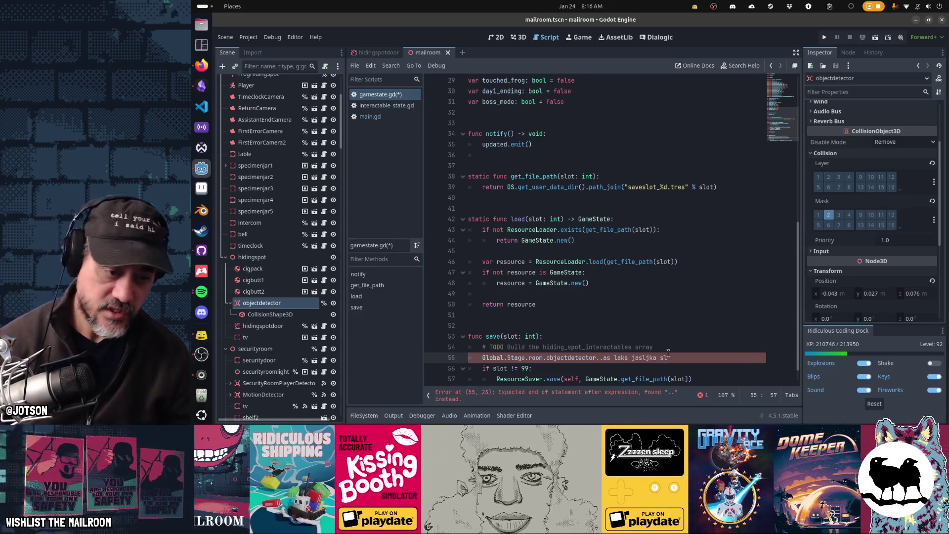
- Cut the TODO and draft lines out of save() and save gamestate.gd
key(Up)
key(Home)
key(shift+Down)
key(shift+Down)
key(ctrl+x)
key(ctrl+s)
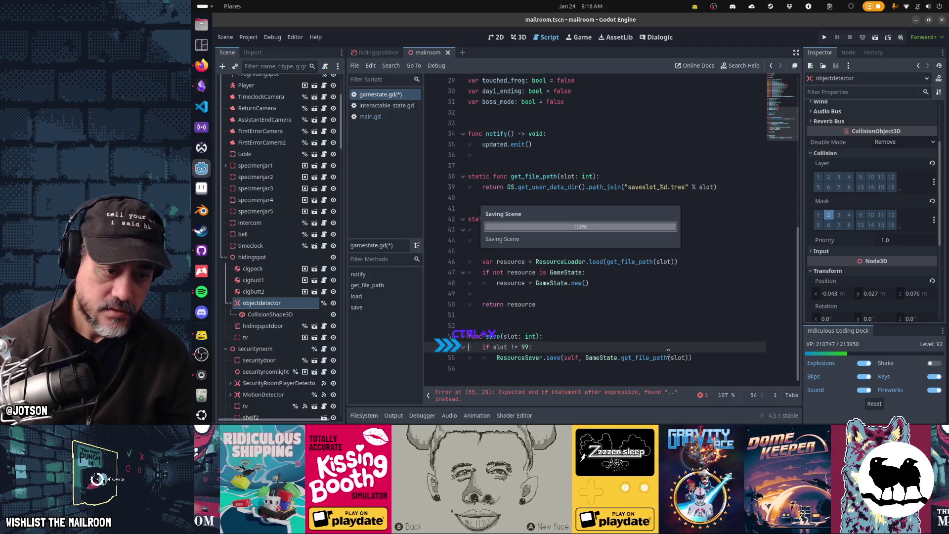
key(ctrl+shift+f)
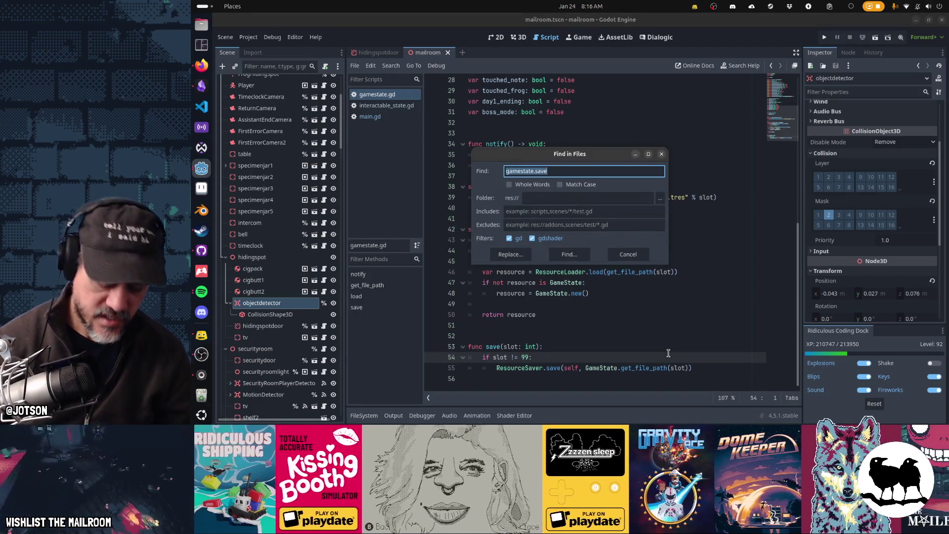
- Search the whole project for 'gamestate.save', listing 5 matches across 3 files
text(.save)
key(Return)
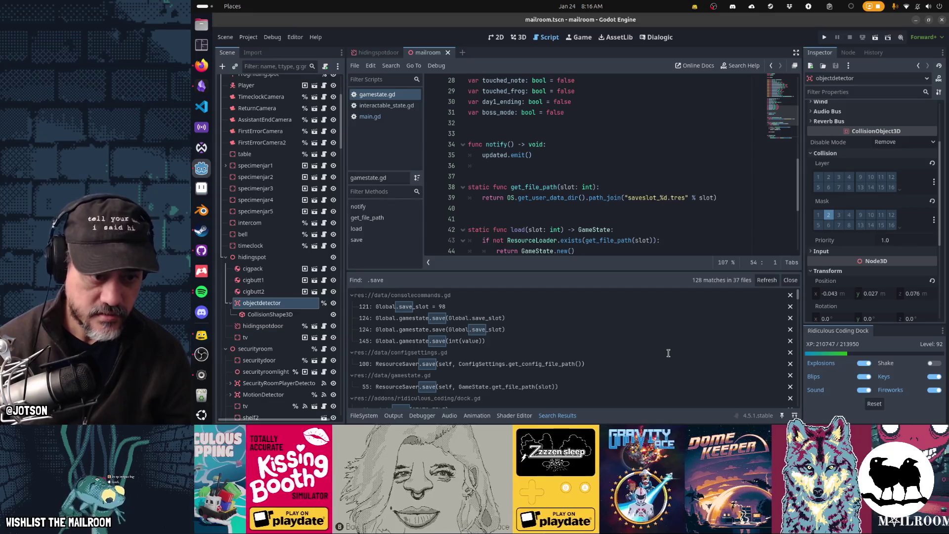
key(ctrl+shift+f)
text(gamestate.s)
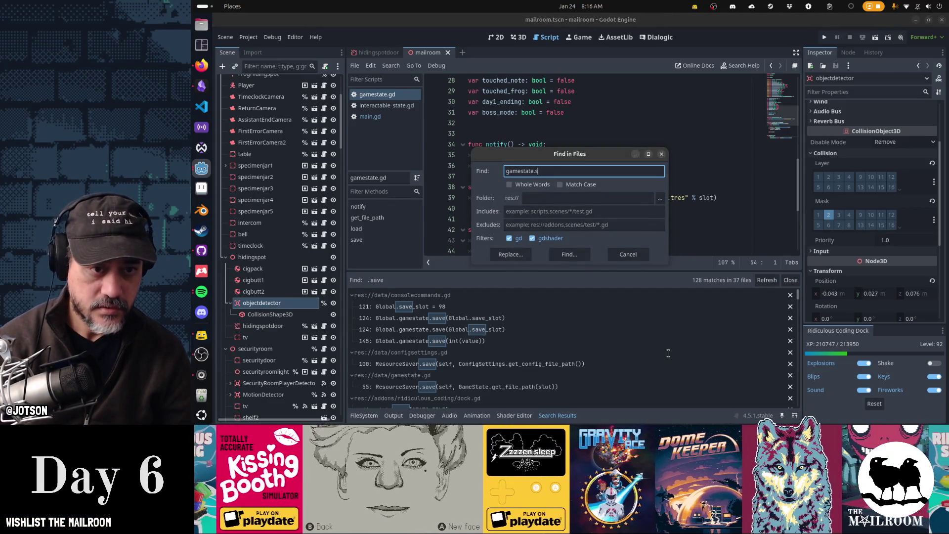
text(ave)
key(Return)
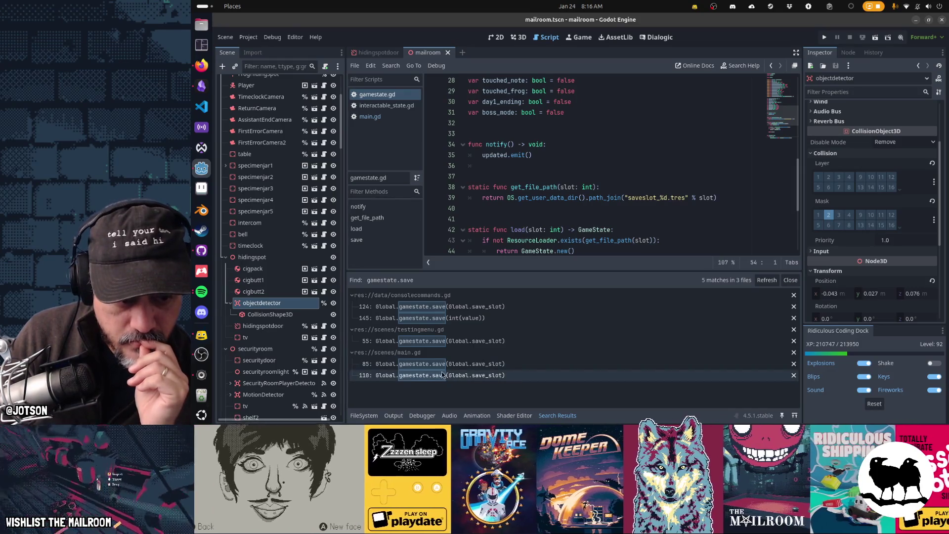
- Open the main.gd gamestate.save results at line 85 (increment_day) and line 110
click(665, 364)
scroll(563, 146, up, 5)
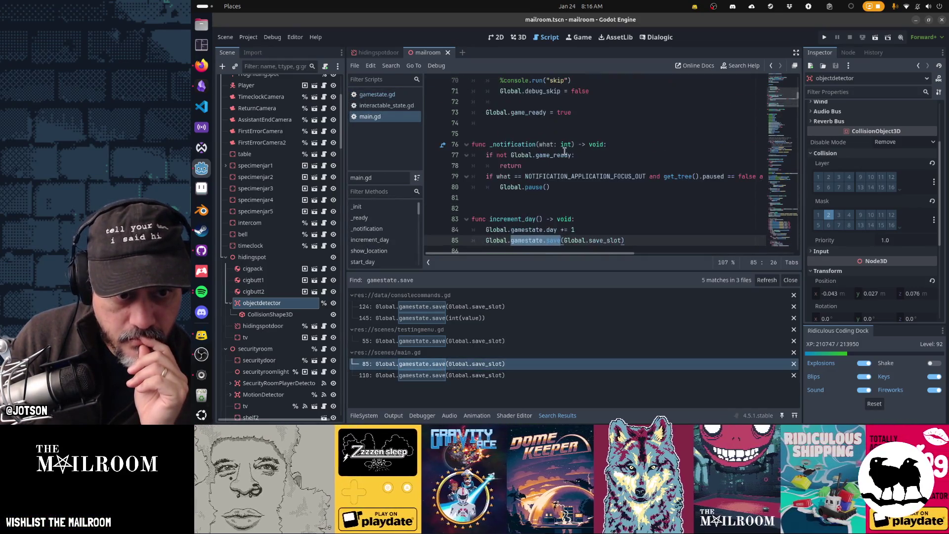
scroll(565, 151, down, 2)
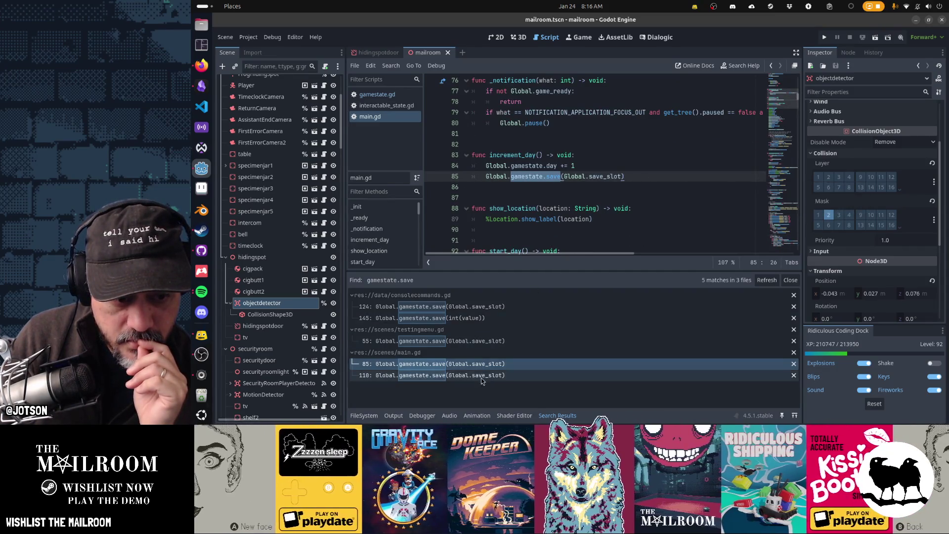
click(534, 375)
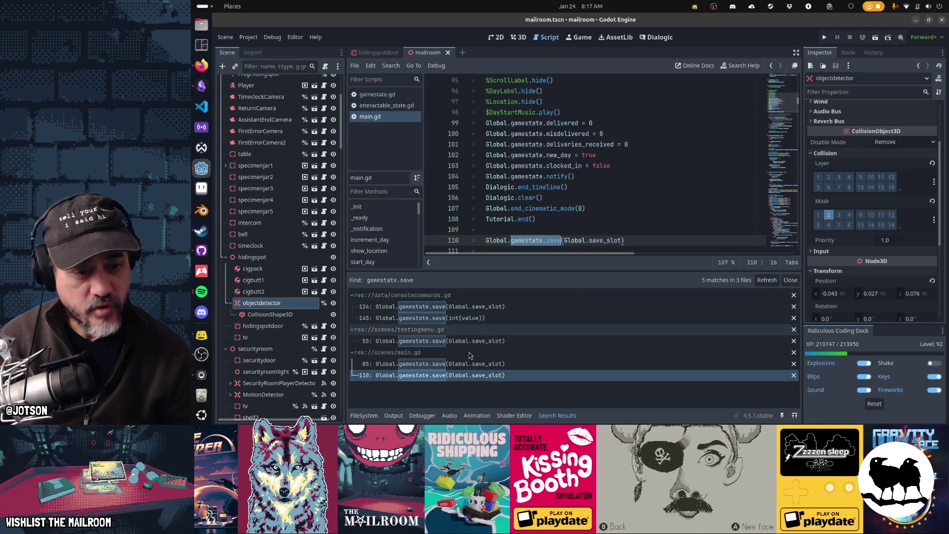
- Search the project for 'gamestate.load', finding 3 matches in 3 files
key(ctrl+shift+f)
text(games)
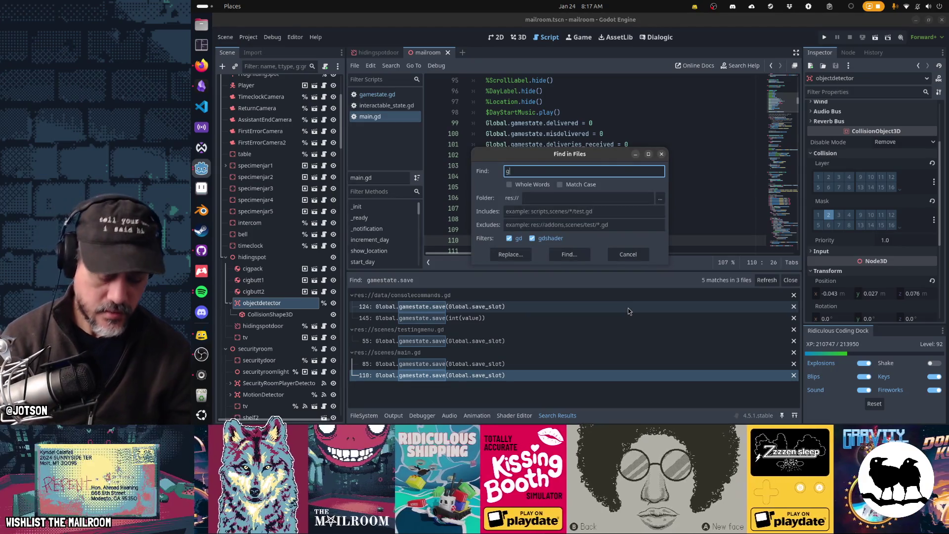
text(tate.load)
key(Return)
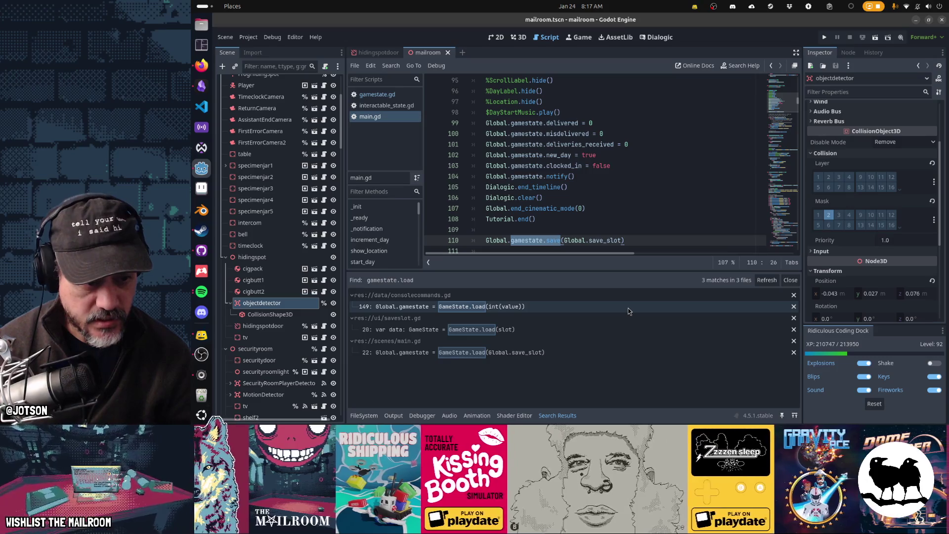
- Open the GameState.load call in saveslot.gd line 20, then main.gd line 22 in _init
click(484, 330)
scroll(609, 182, up, 4)
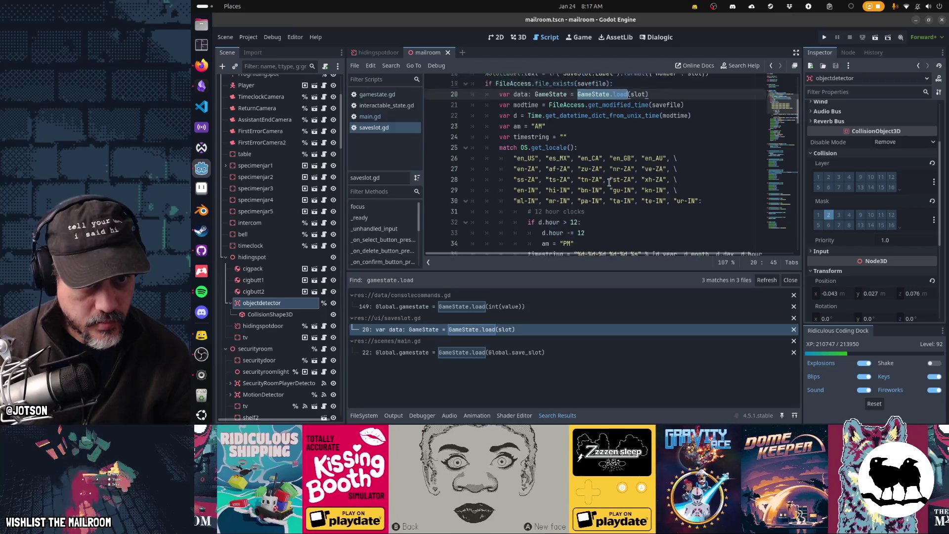
scroll(609, 182, down, 3)
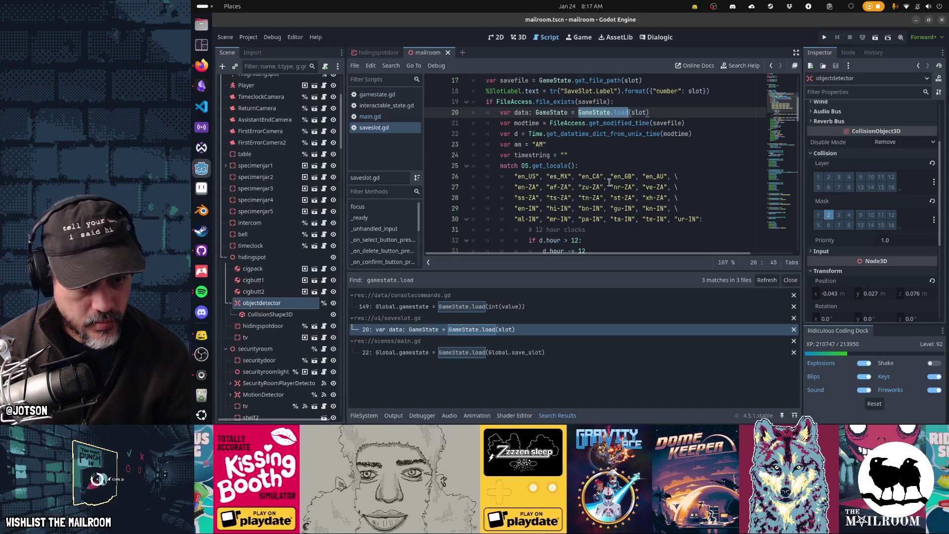
click(546, 352)
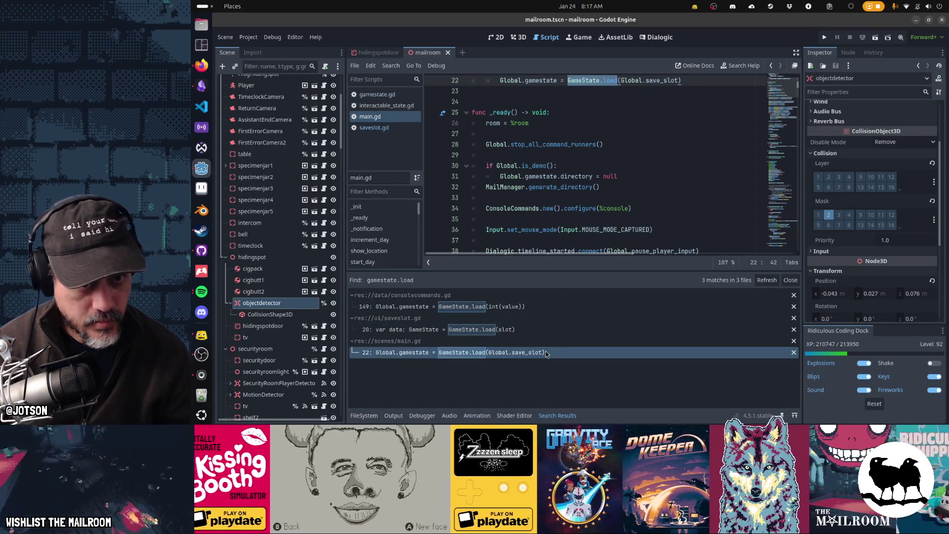
scroll(582, 180, up, 3)
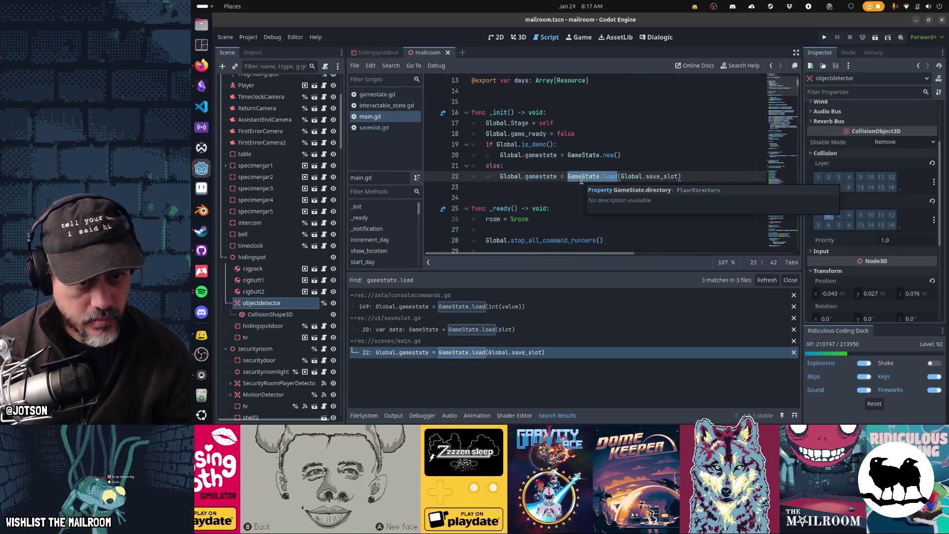
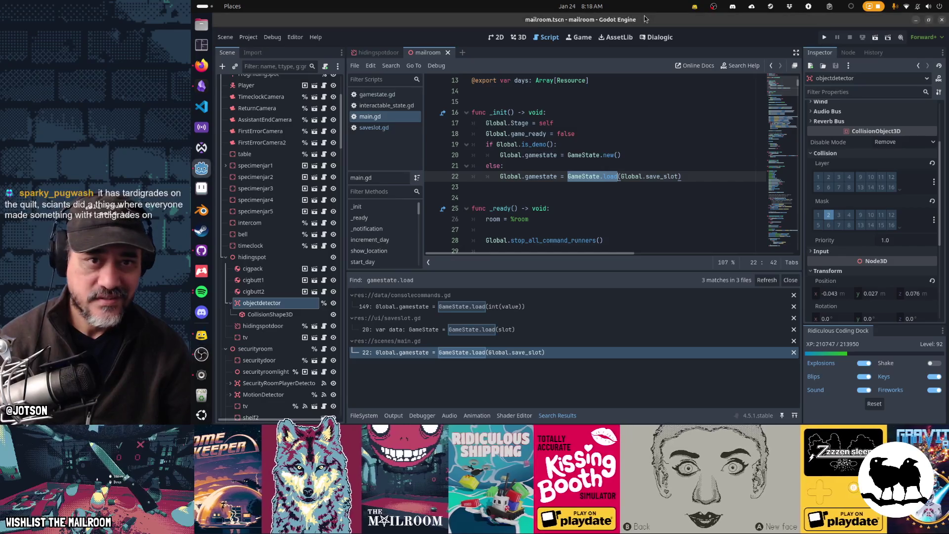
- Run a project-wide search for 'gamestate.save', which finds five matches in three files
key(ctrl+shift+f)
text(gamestate.save)
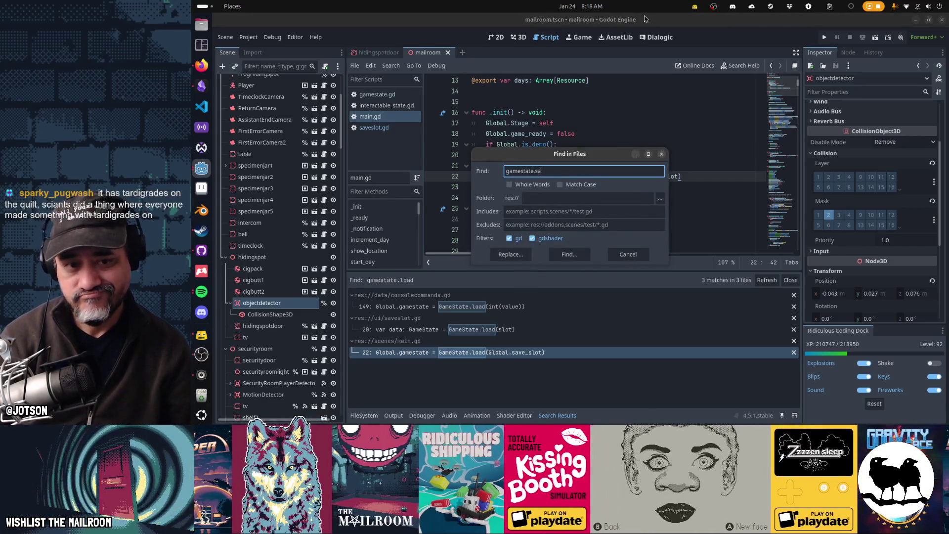
key(Return)
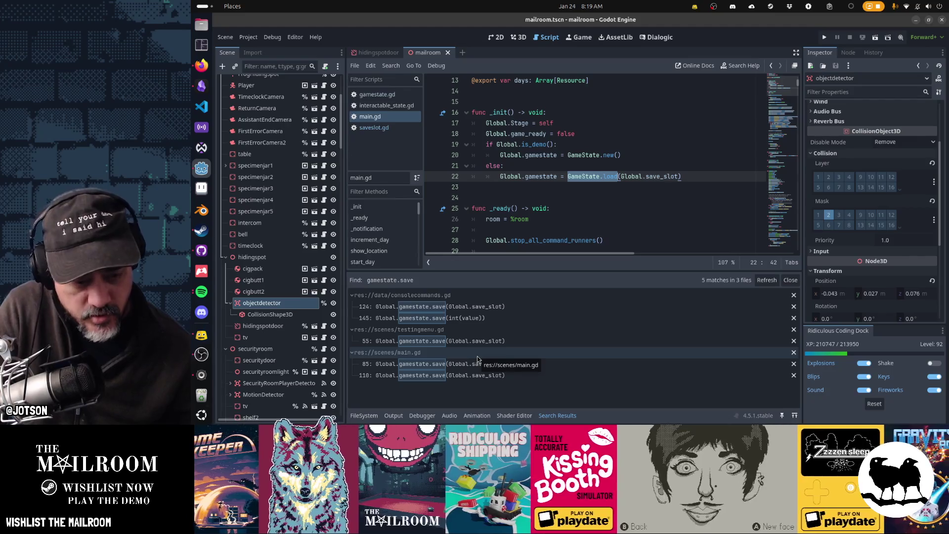
click(504, 134)
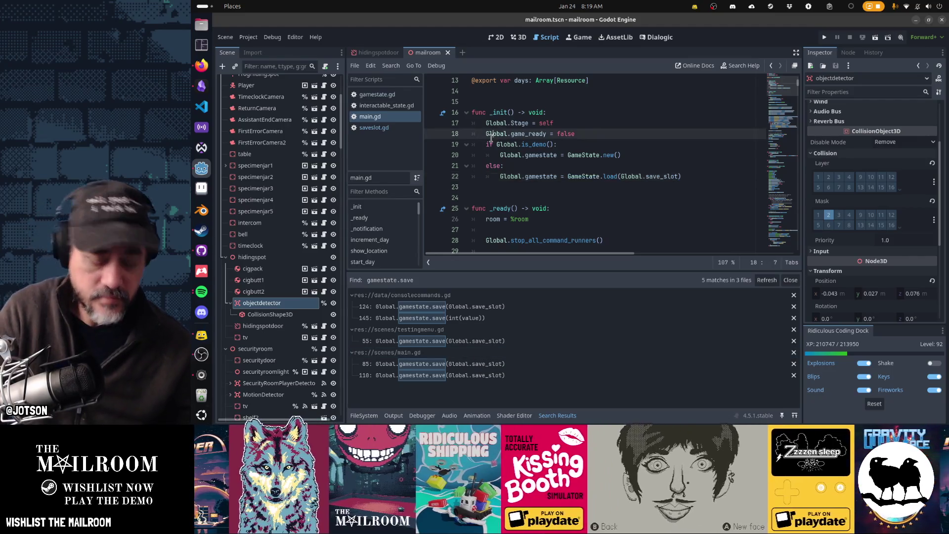
- Open global.gd with Quick Open and type 'func save_world(' on a new line at the end
key(alt+shift+o)
text(global)
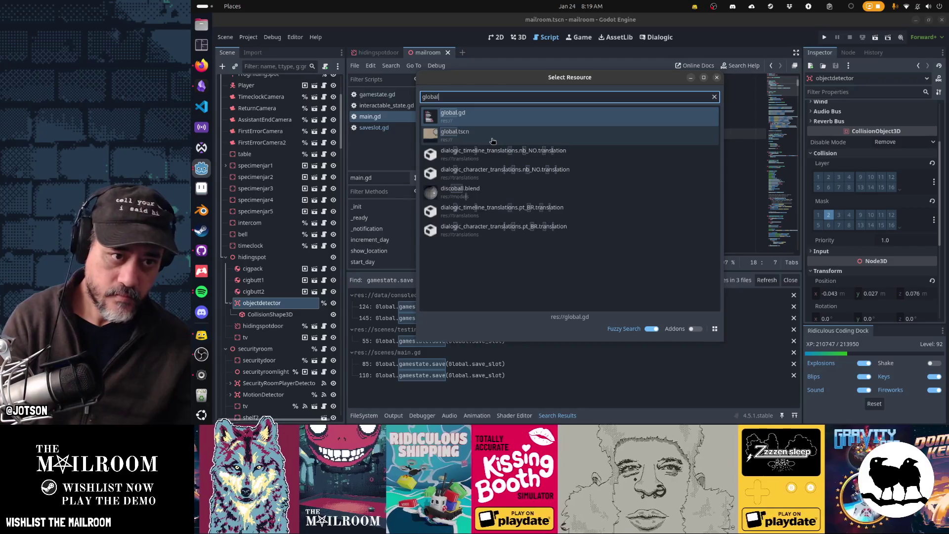
key(Return)
key(ctrl+End)
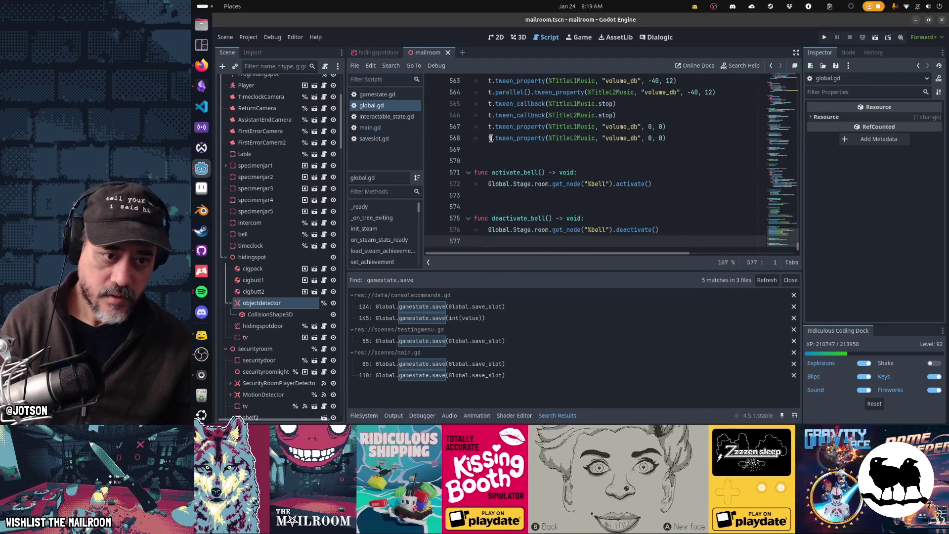
key(Return)
key(Return)
text(func sa)
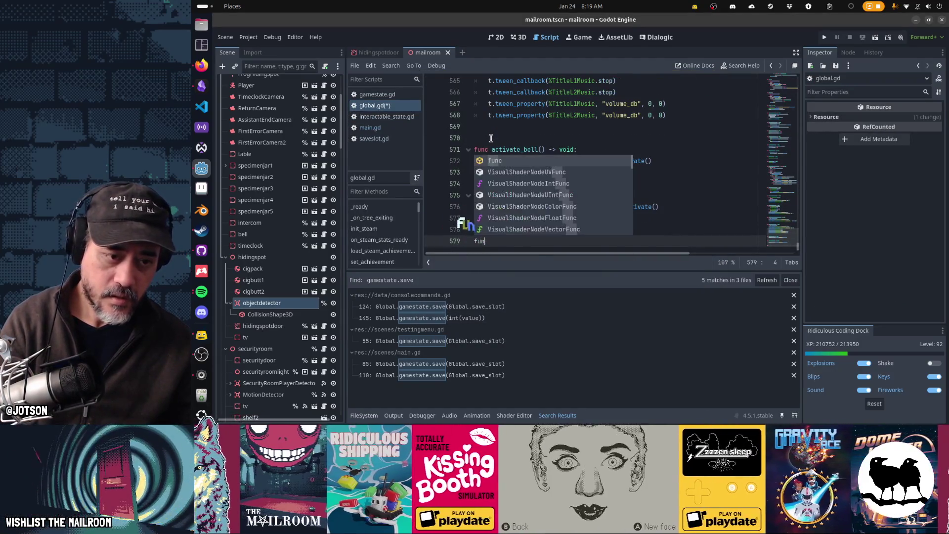
text(ve_world)
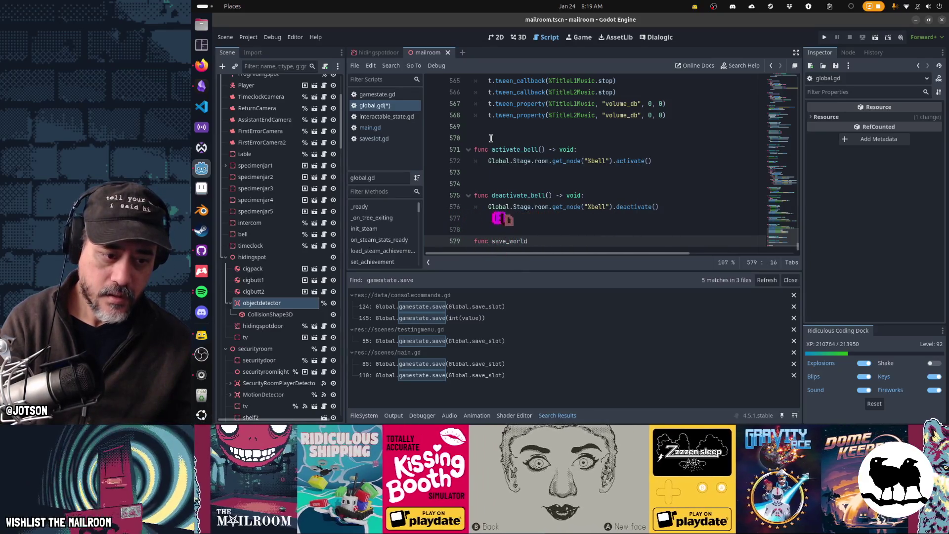
text(()
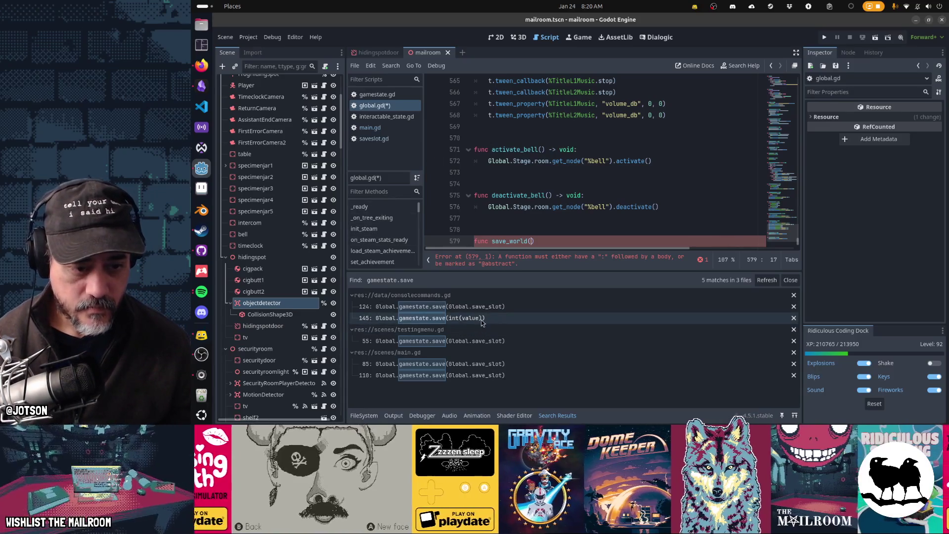
click(499, 319)
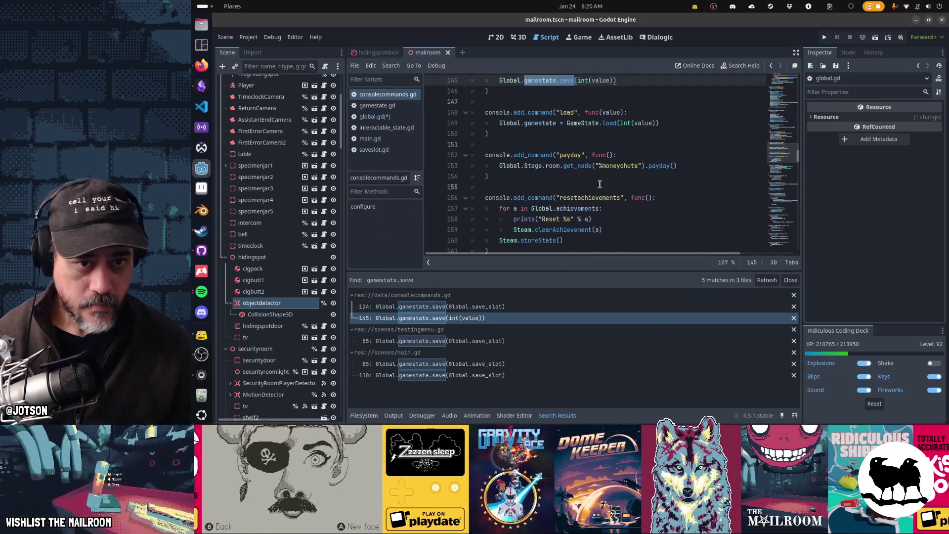
- Insert 'Global.save_slot = int(value)' above the console save call on line 145
scroll(599, 184, up, 4)
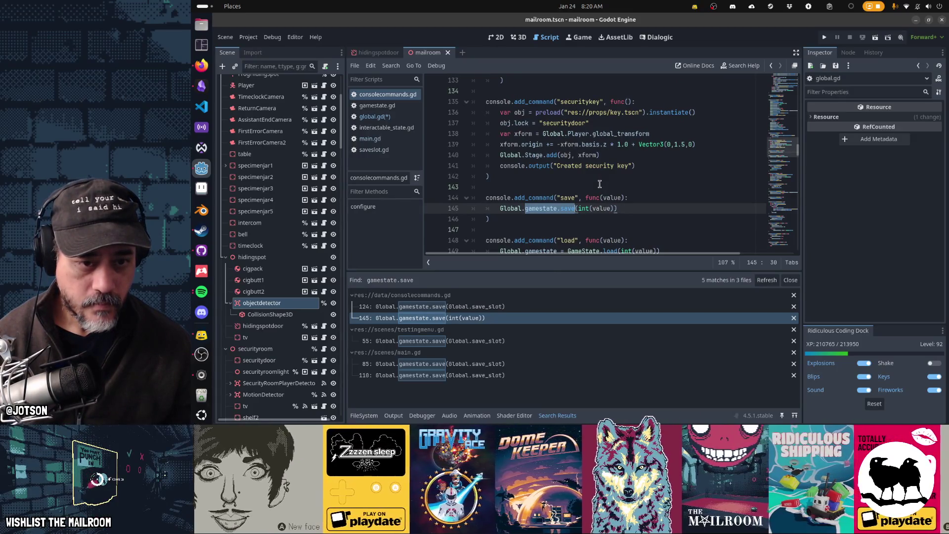
click(653, 196)
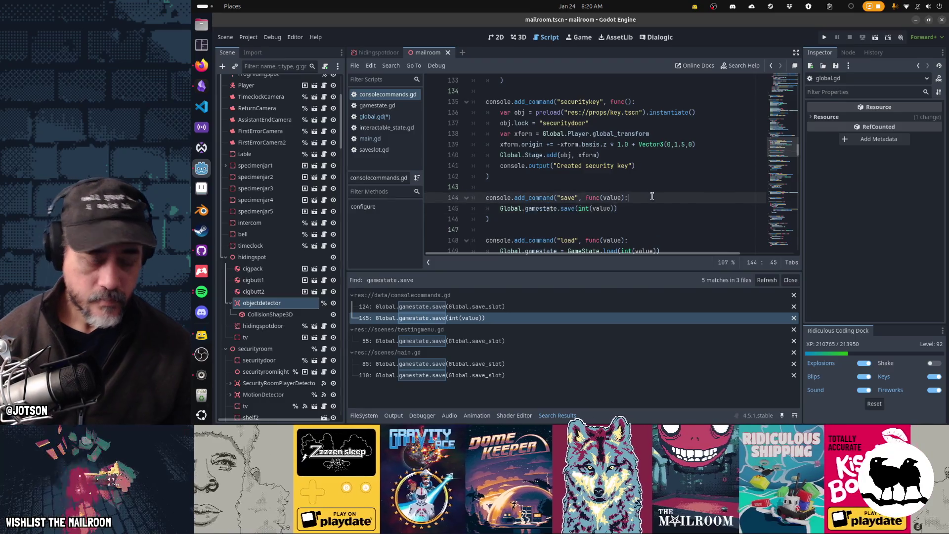
key(Return)
text(Global)
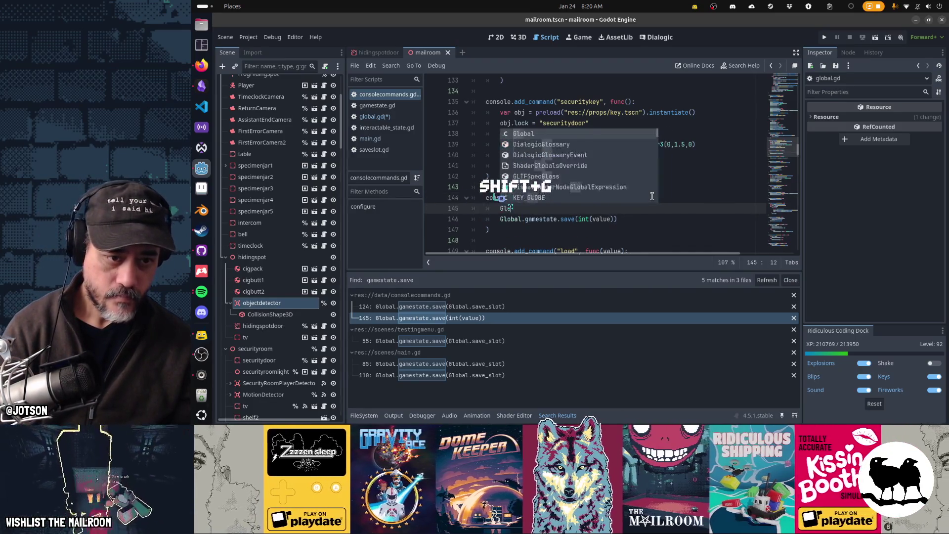
text(.save_slot = 1)
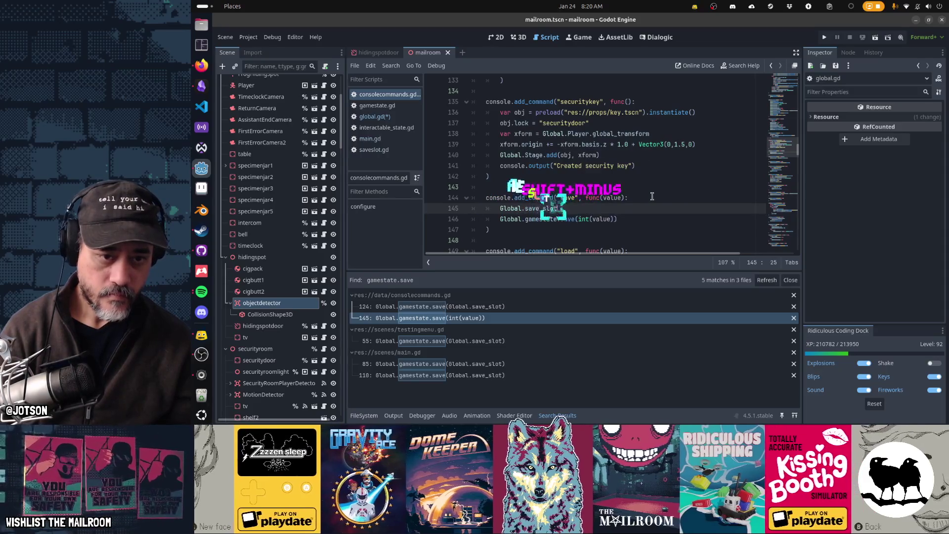
text(nt(value))
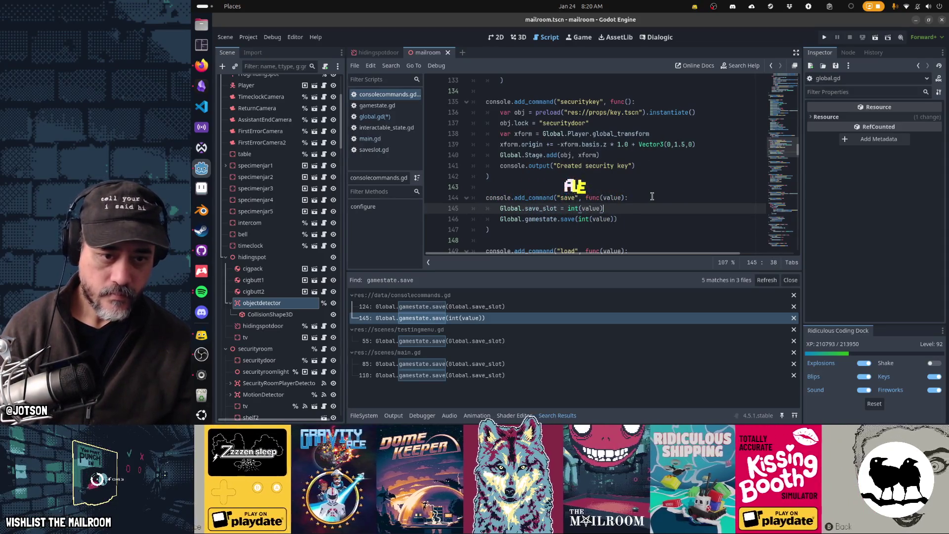
- Change the save call's argument to Global.save_slot and save consolecommands.gd
key(Down)
key(shift+End)
text(Global.save_slot)
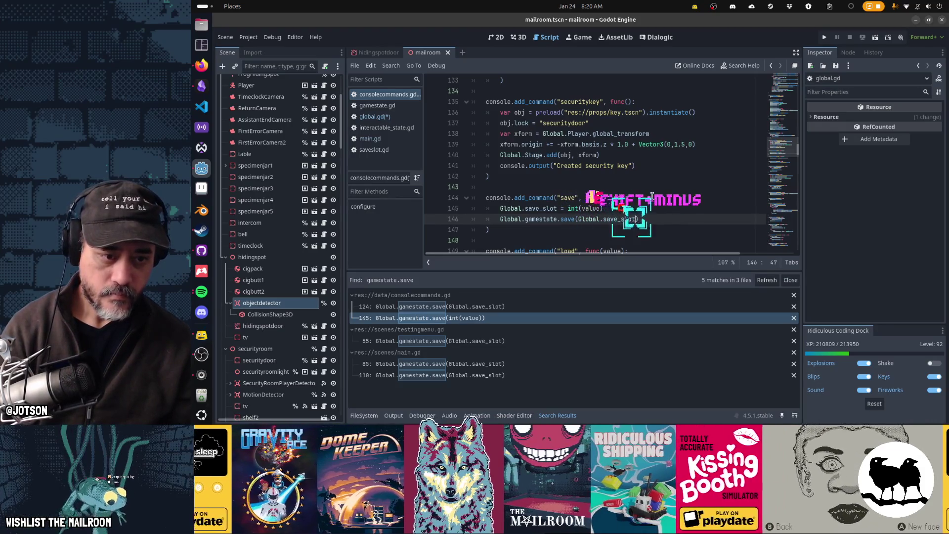
key(ctrl+s)
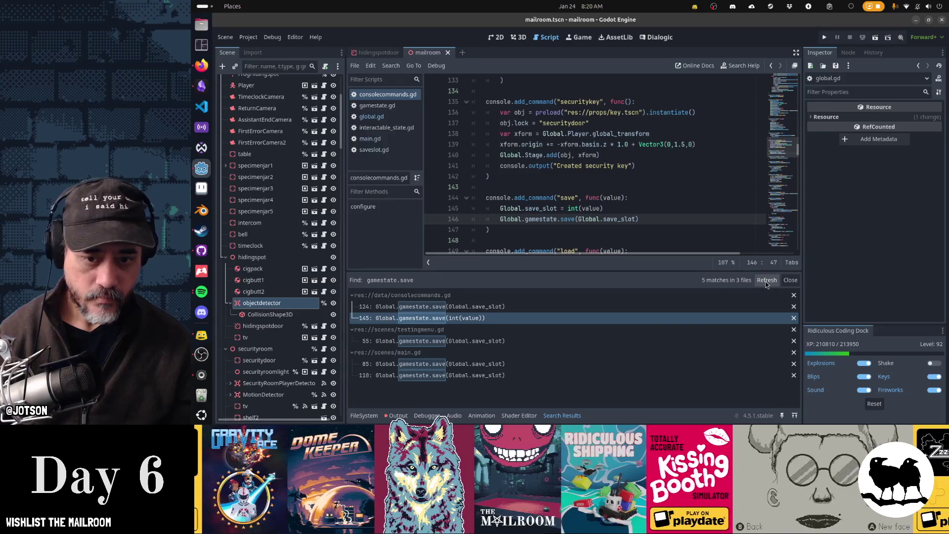
click(766, 283)
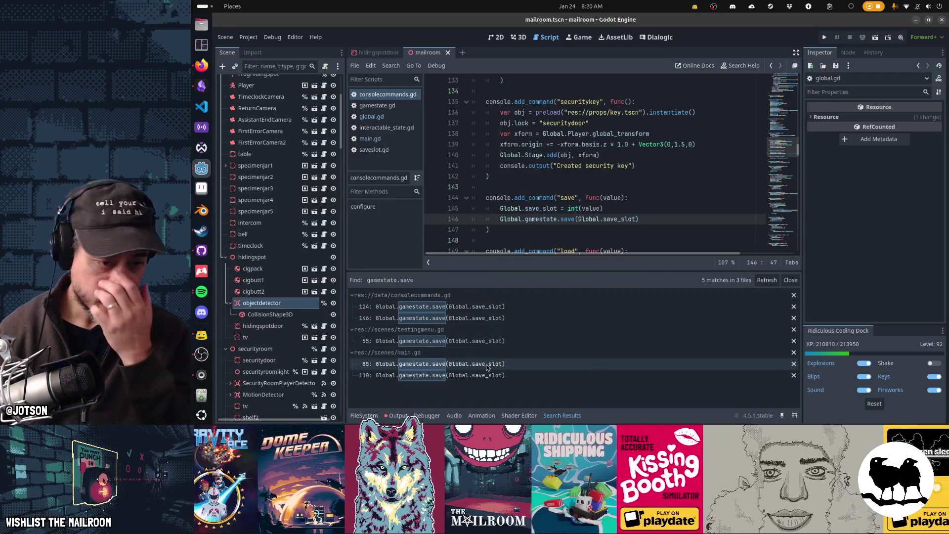
click(371, 116)
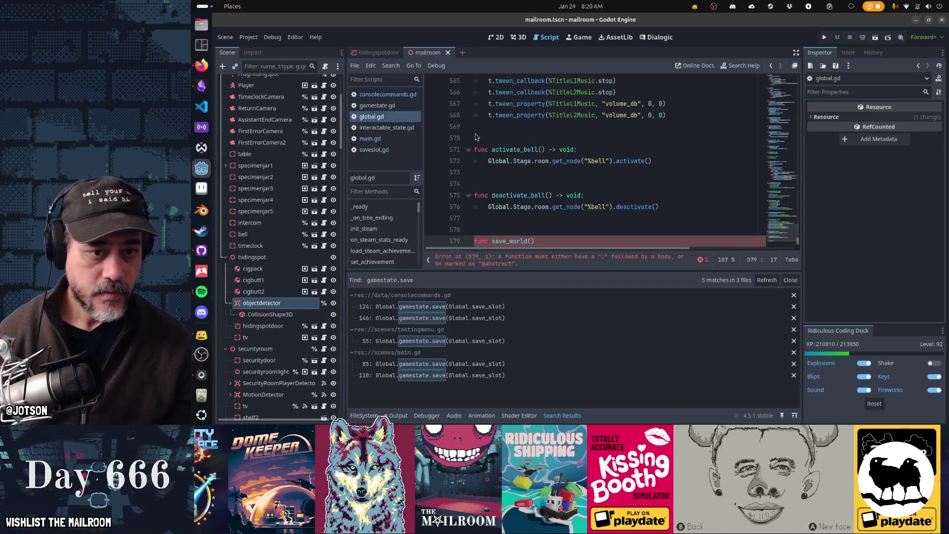
- Finish save_world with '-> void:' and a body calling Global.gamestate.save(Global.save_slot), then save global.gd
text(-> void:)
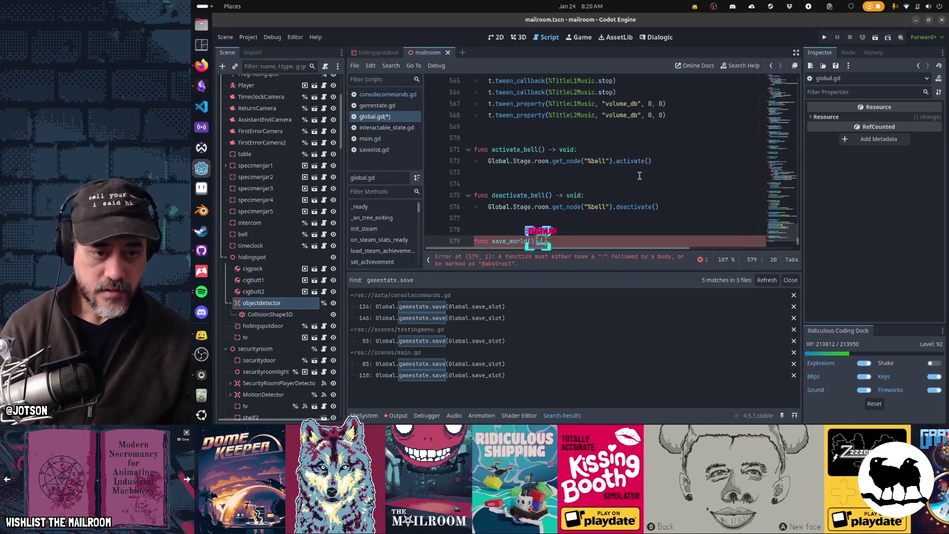
key(Return)
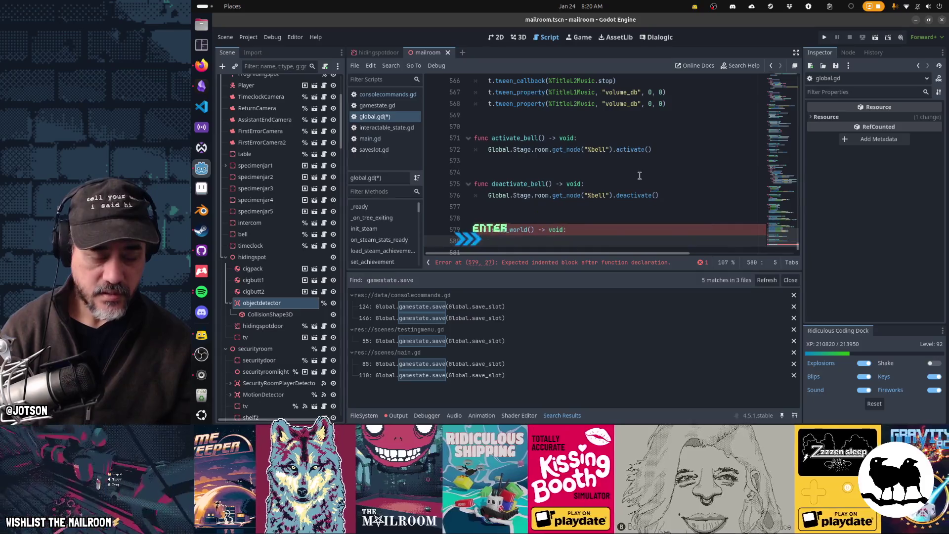
text(Global.)
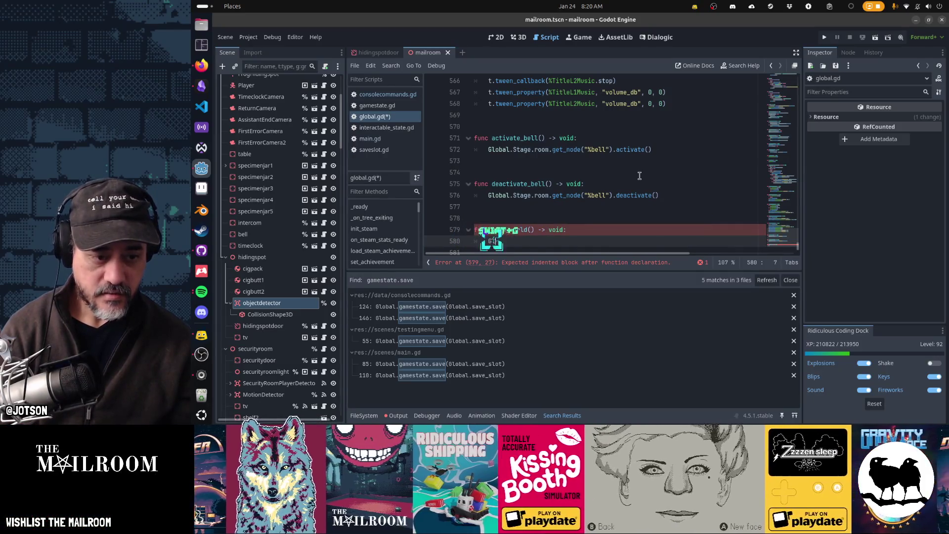
text(gamestate.save()
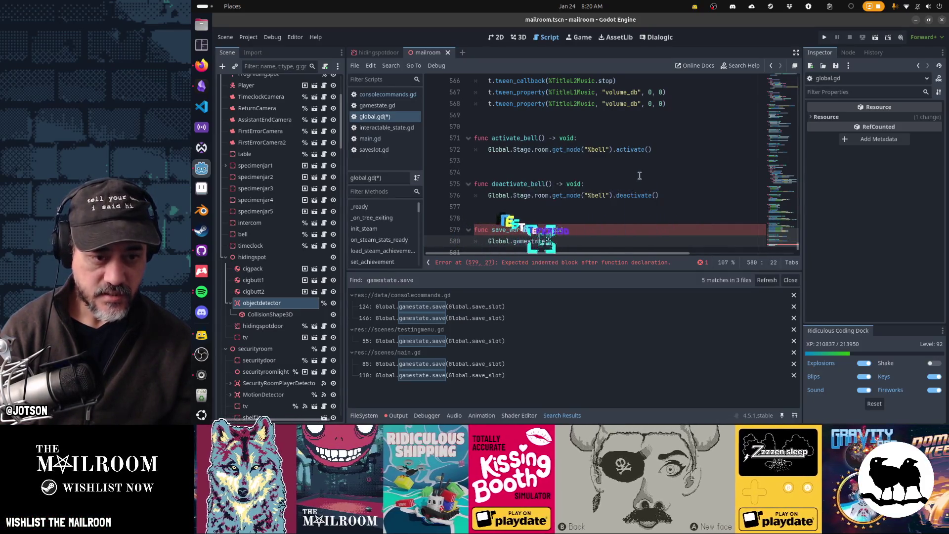
text(Global.)
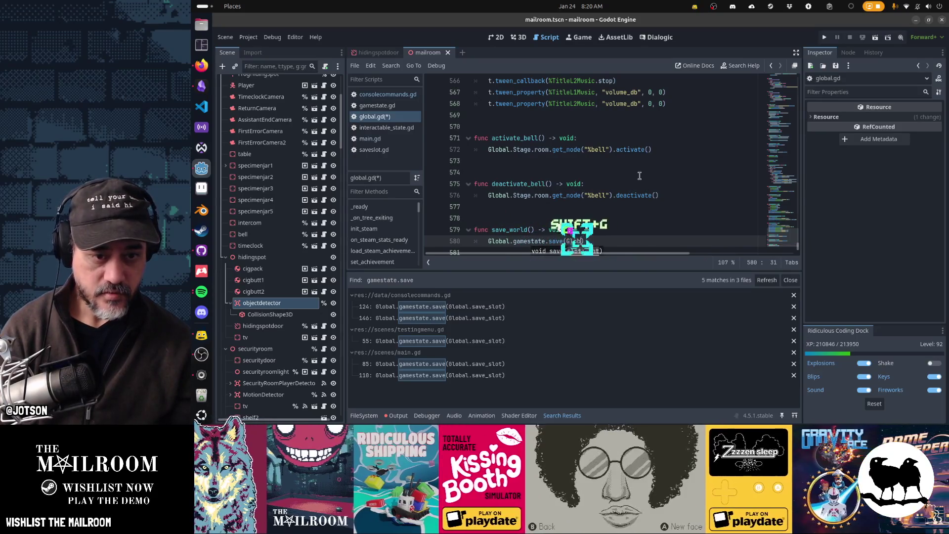
text(save_slot))
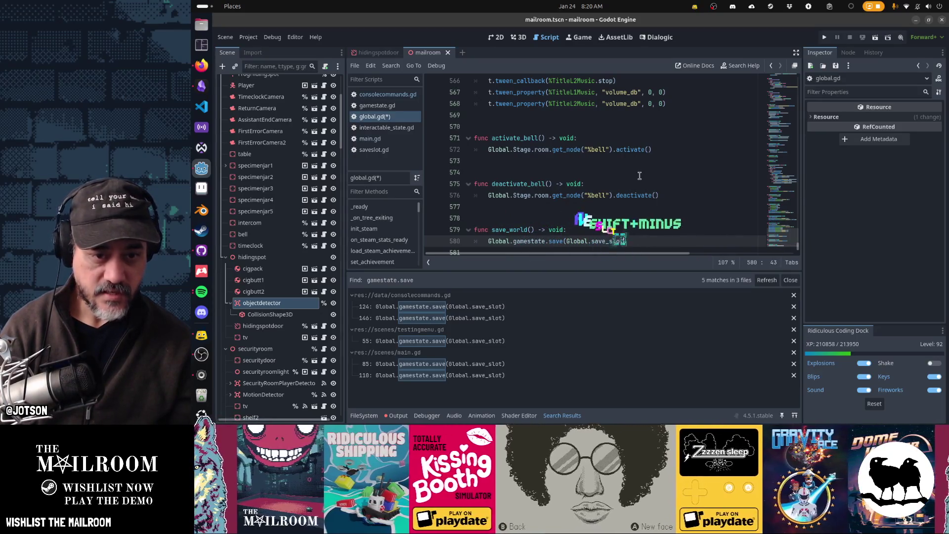
key(Down)
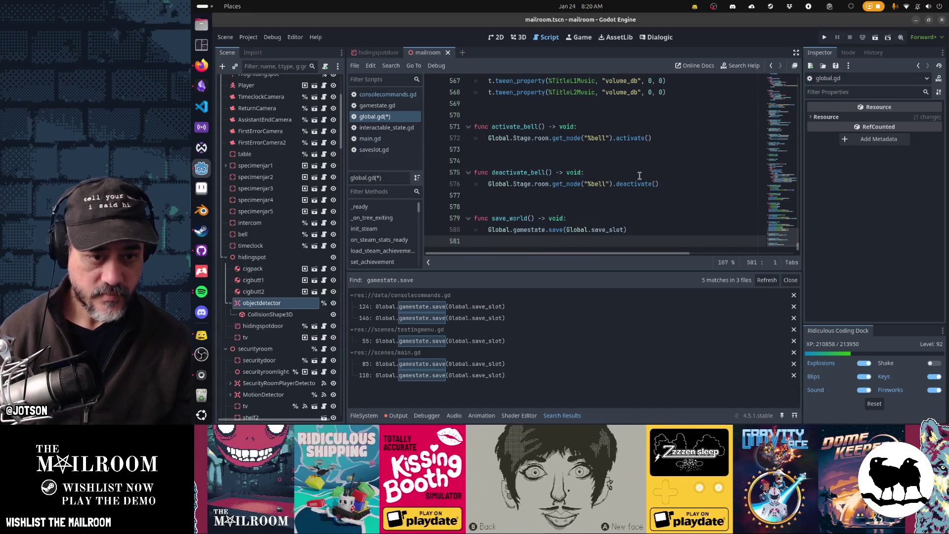
key(ctrl+s)
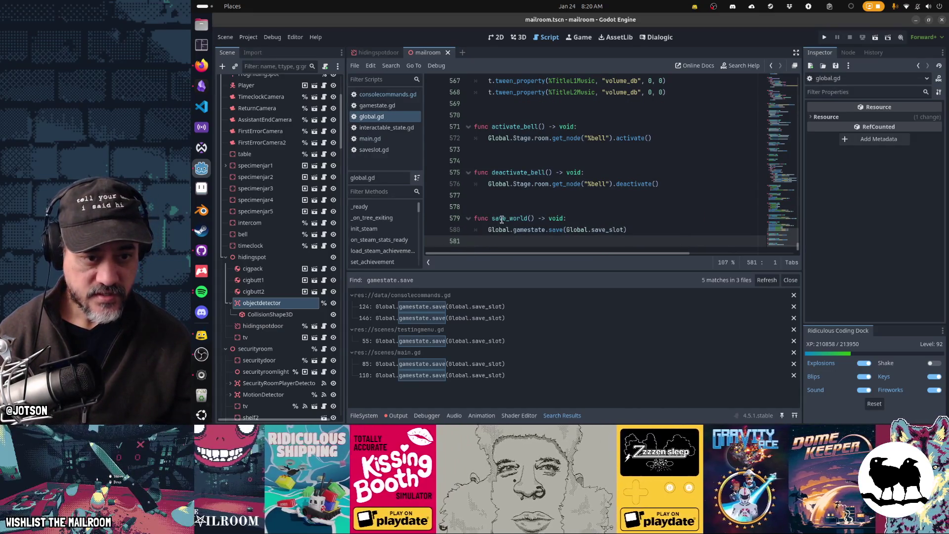
drag(492, 218, 534, 218)
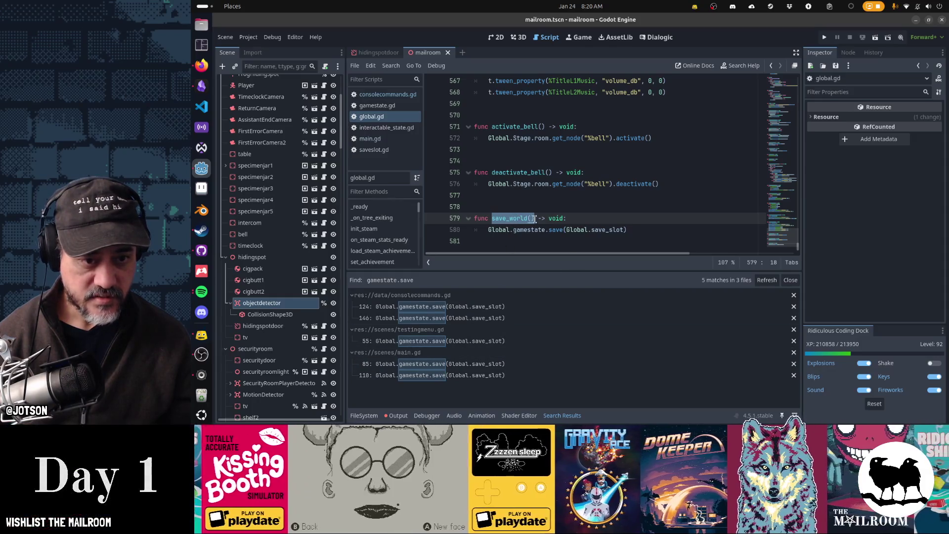
- Copy the save_world() call and paste it over the gamestate.save call on testingmenu.gd line 55
key(Escape)
key(ctrl+shift+Left)
key(ctrl+shift+Left)
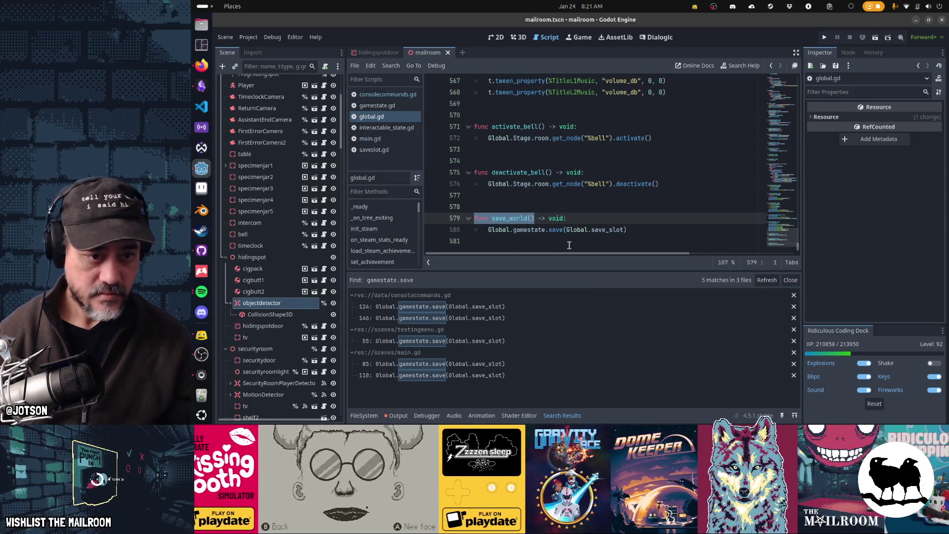
click(588, 307)
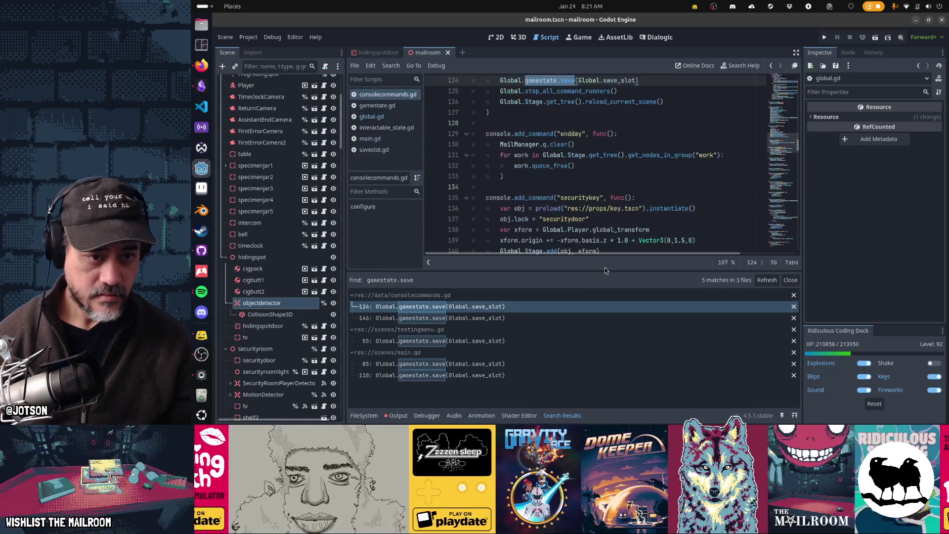
key(Down)
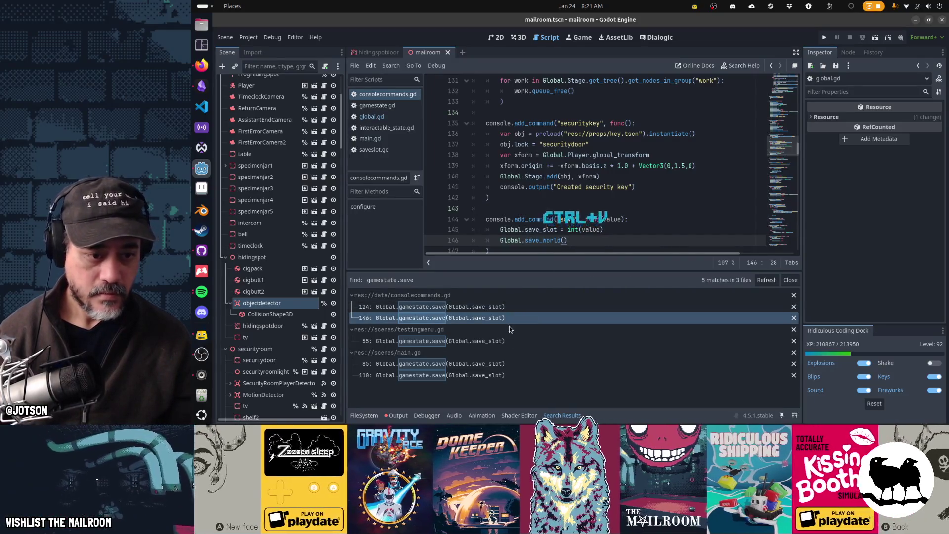
key(Down)
key(shift+End)
key(ctrl+v)
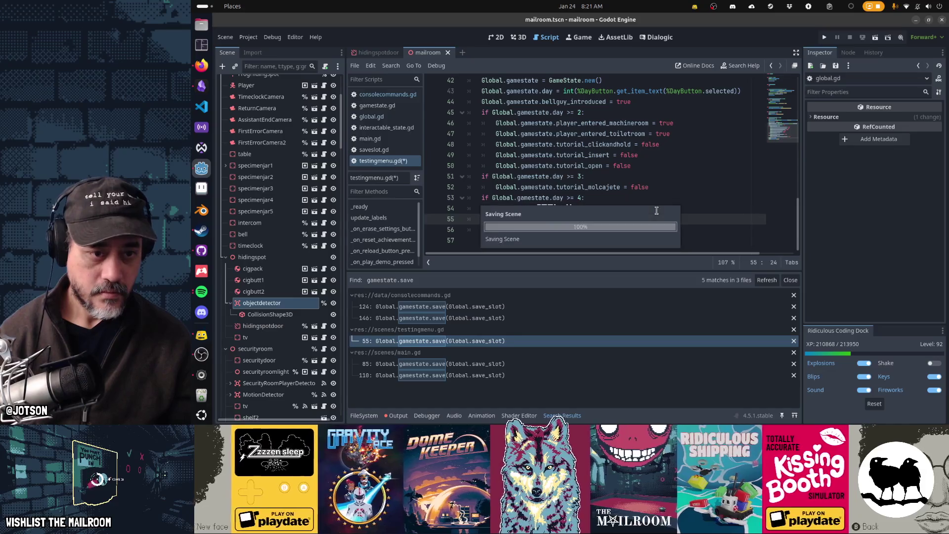
- Replace the gamestate.save calls on main.gd lines 85 and 110 with Global.save_world(), then refresh results
key(Down)
key(End)
key(shift+Home)
key(ctrl+v)
click(530, 376)
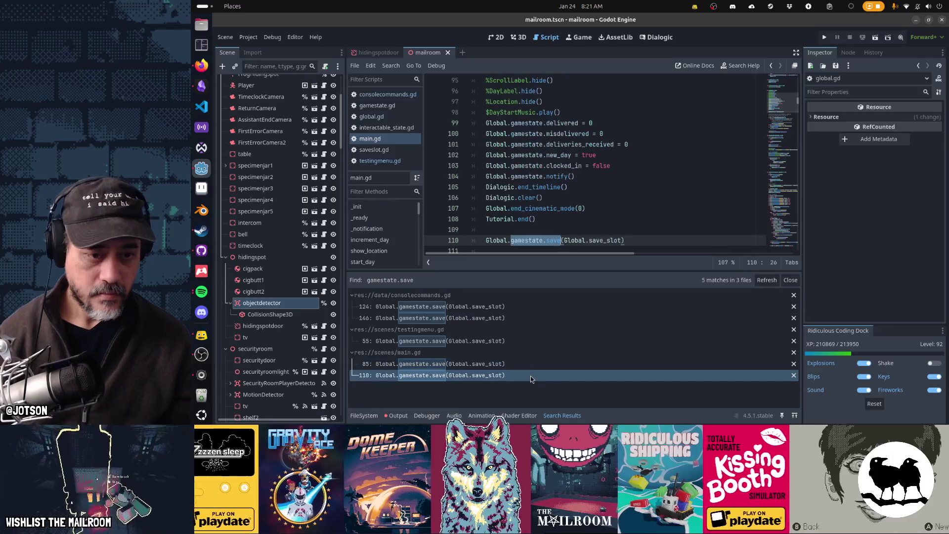
key(shift+End)
text(Global.save_world())
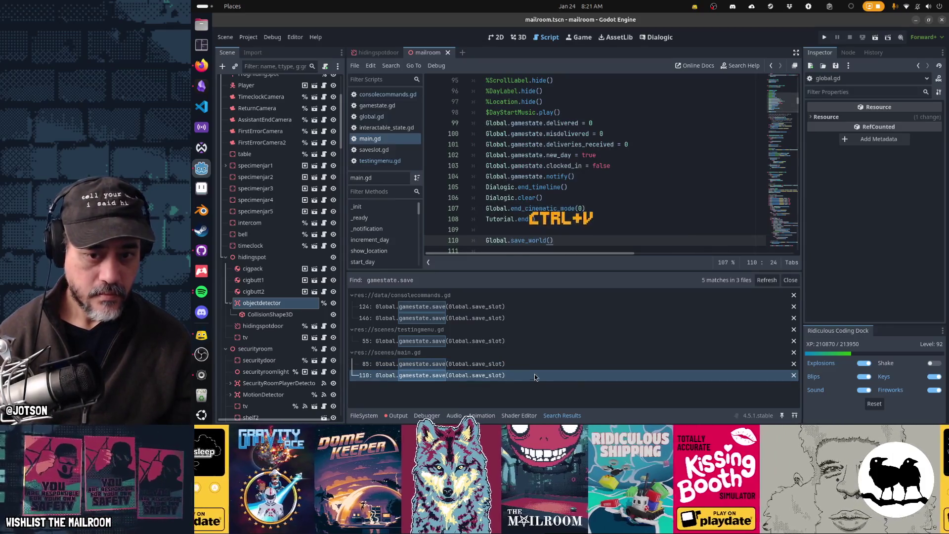
click(766, 280)
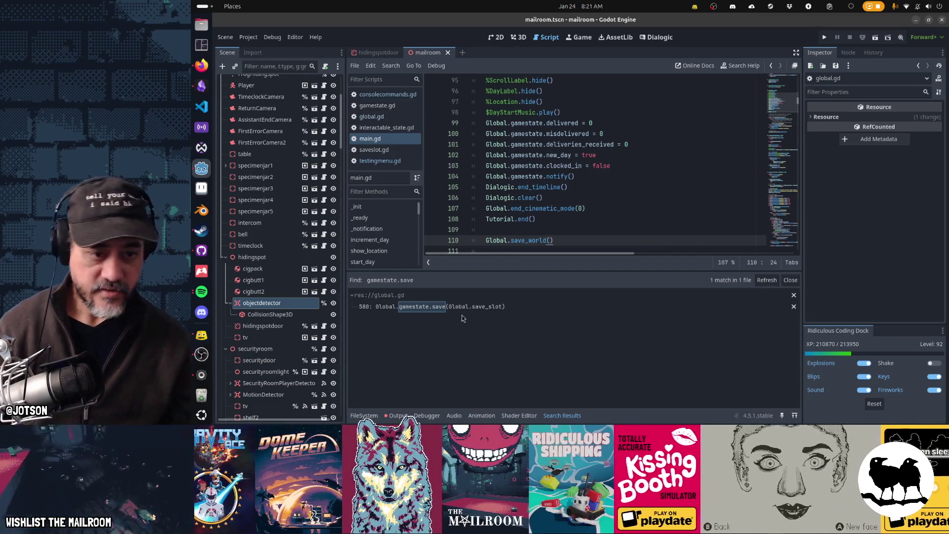
click(458, 308)
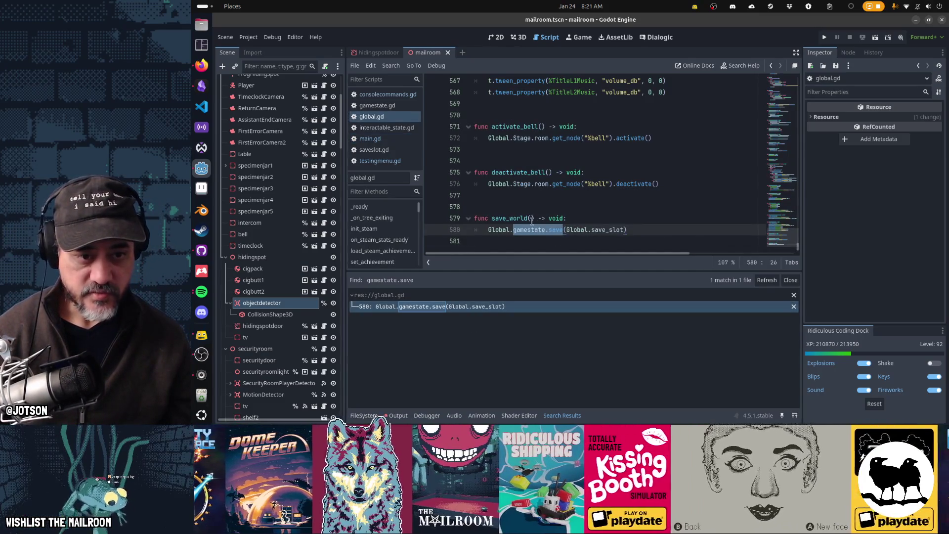
- Search the project for 'gamestate.load', finding matches in consolecommands.gd, saveslot.gd and main.gd
key(ctrl+shift+f)
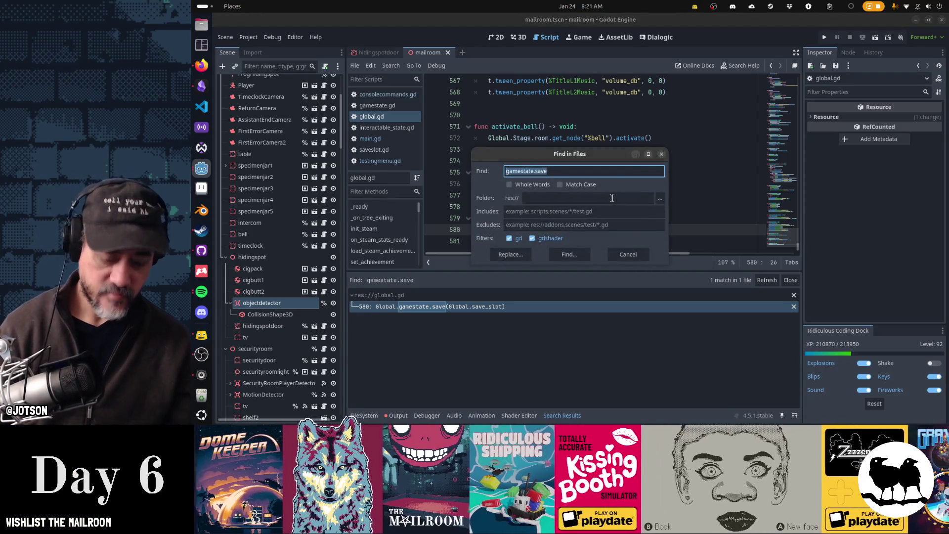
text(gamestate.)
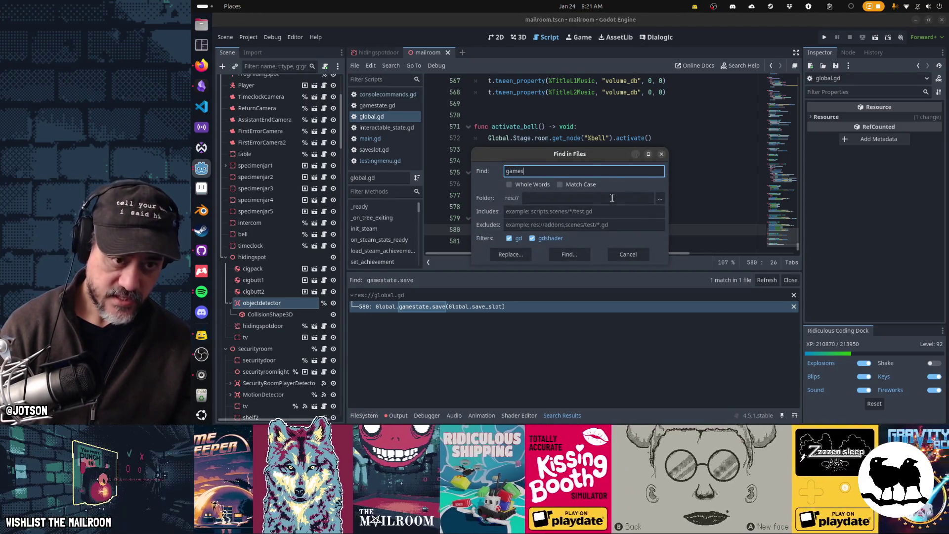
text(load)
key(Return)
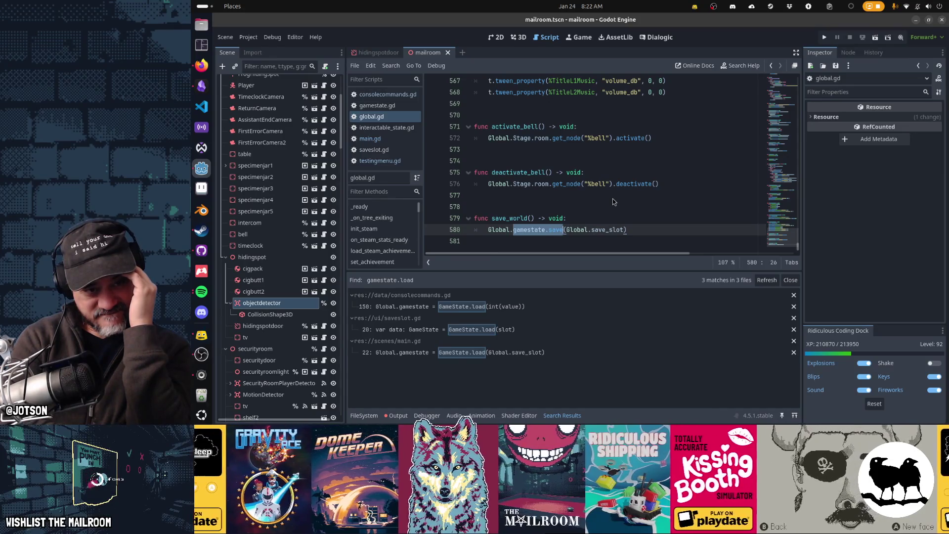
- Search the project for save_world and open its call at consolecommands.gd line 146
key(ctrl+shift+f)
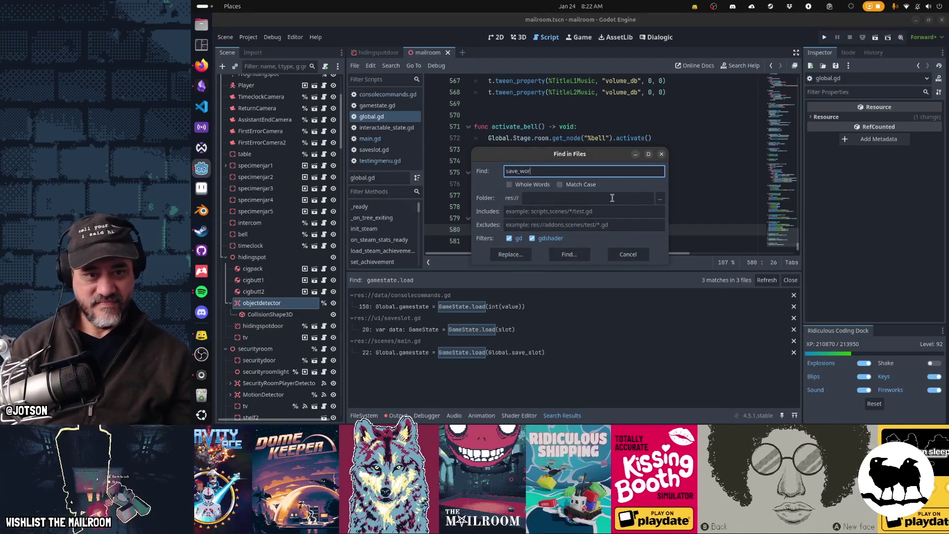
text(ld)
key(Return)
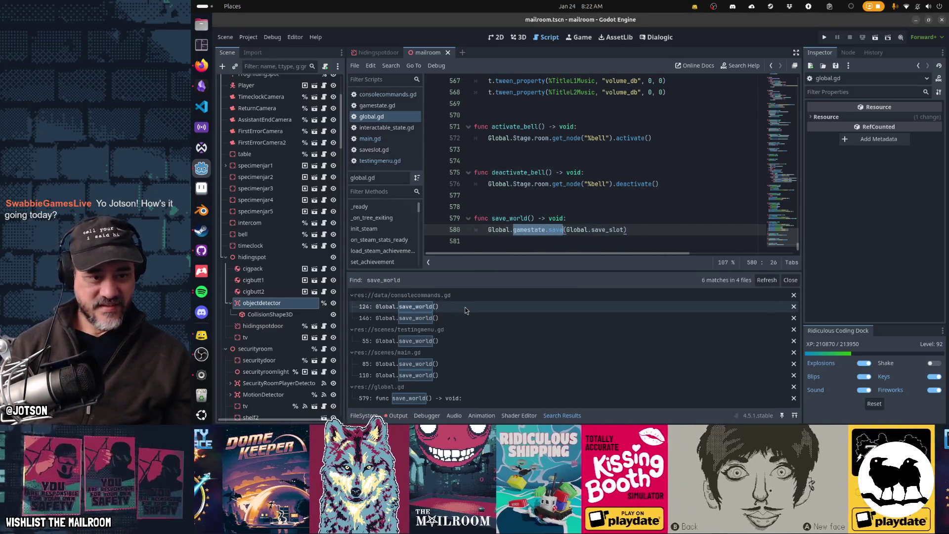
click(465, 307)
scroll(600, 229, up, 2)
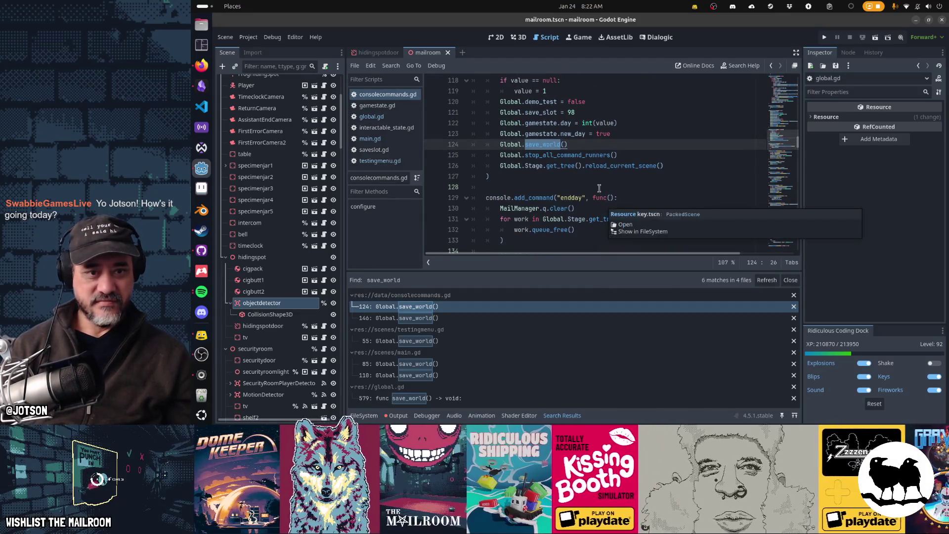
key(Right)
scroll(651, 200, up, 2)
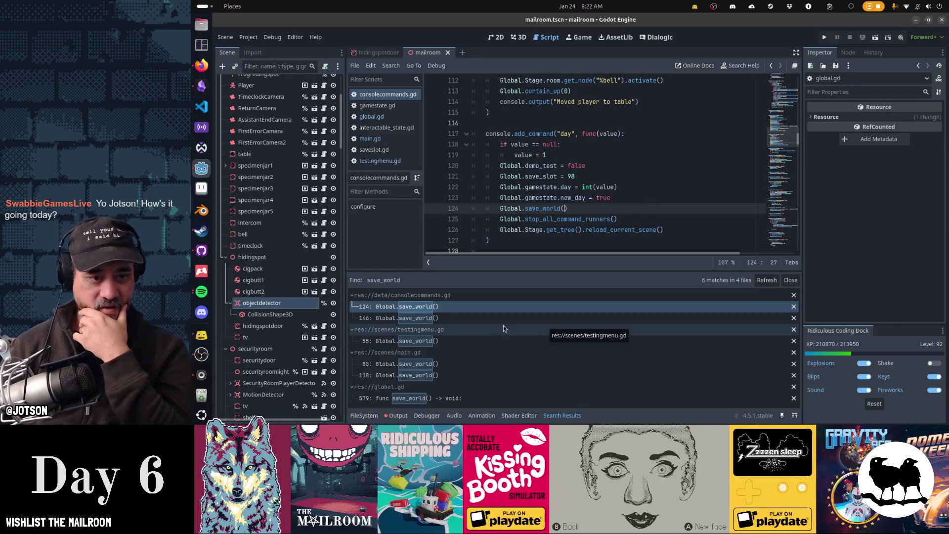
click(464, 318)
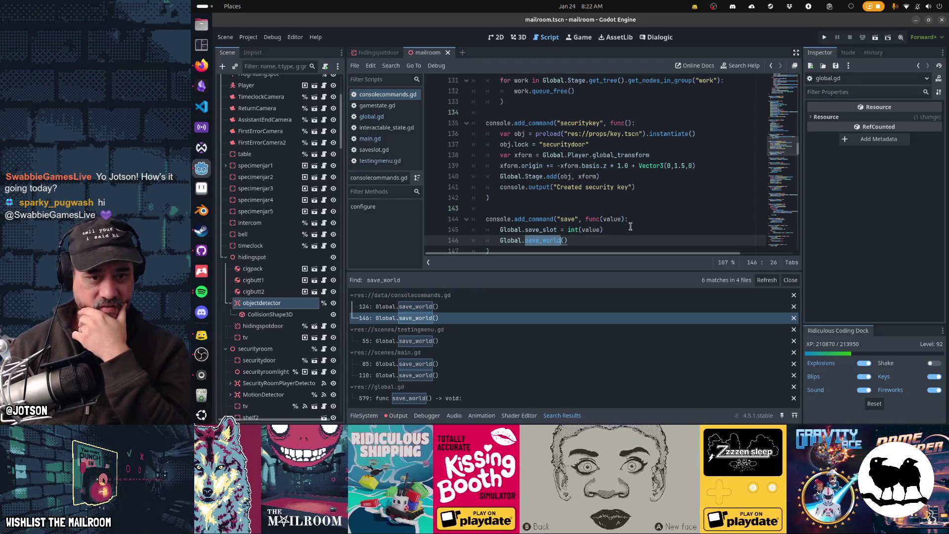
- Move int(value) into the Global.save_world() call, delete the save_slot line, and save
click(630, 226)
key(ctrl+shift+Left)
key(ctrl+shift+Left)
key(ctrl+shift+Left)
key(ctrl+x)
key(Down)
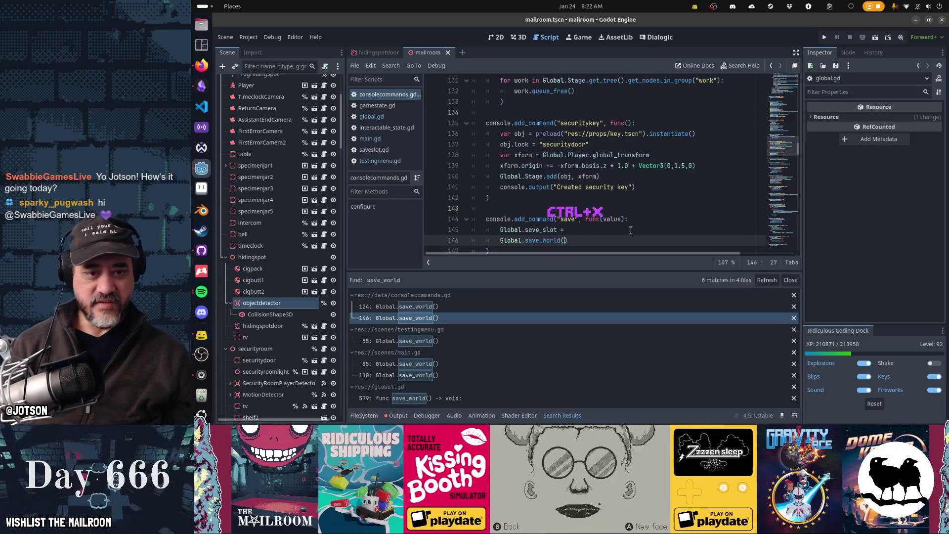
key(ctrl+v)
key(Up)
key(shift+Home)
key(shift+Home)
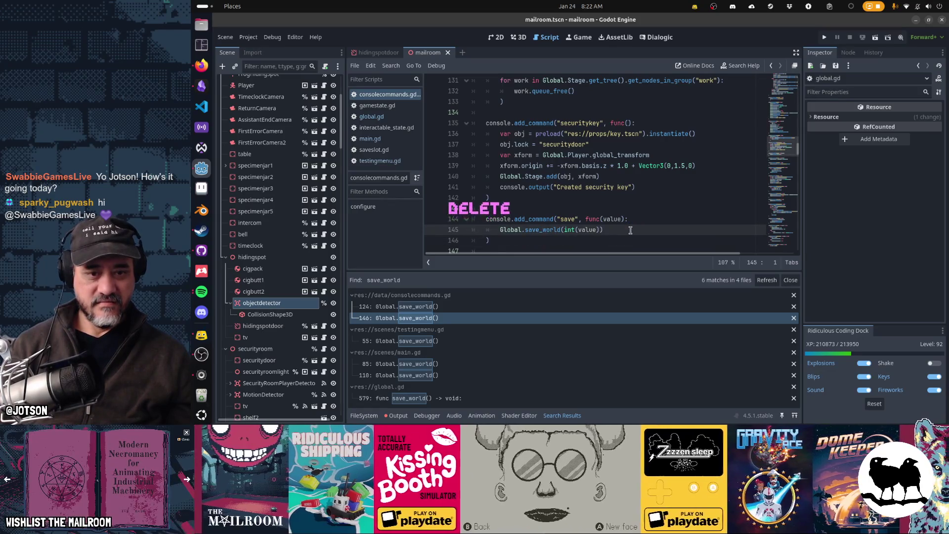
key(ctrl+s)
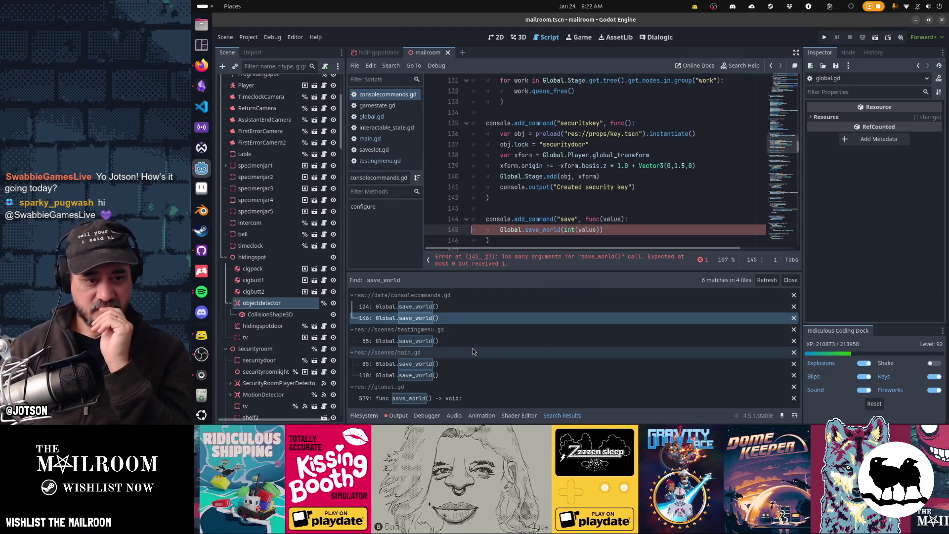
click(437, 398)
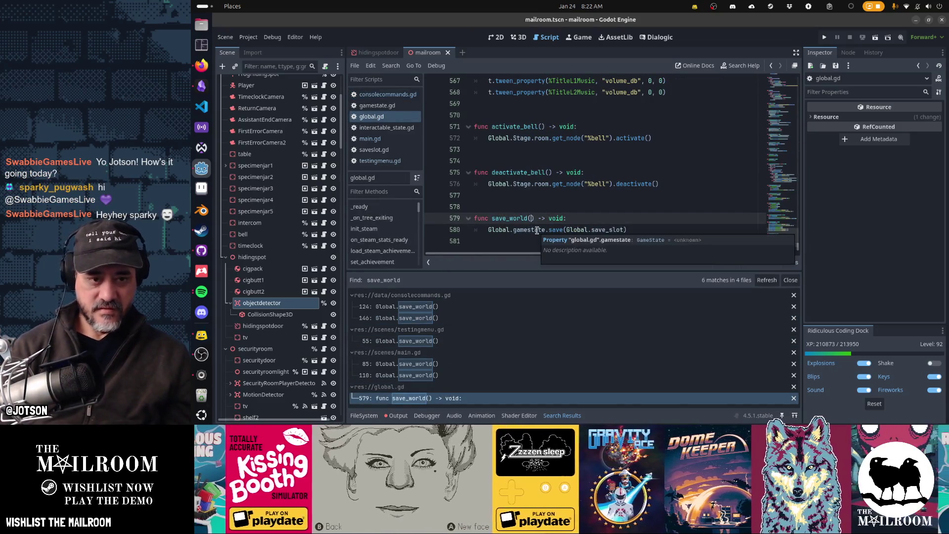
- Add a 'slot: int = Global.save_slot' parameter to save_world and pass slot to its save call
text(var slot)
text(: int = Gl)
text(obal.save_slot)
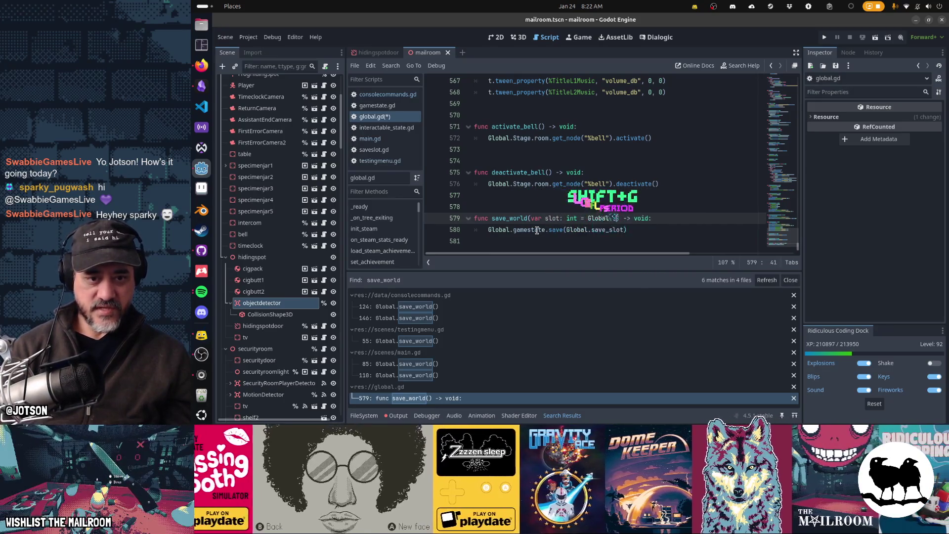
key(Down)
key(Left)
key(ctrl+shift+Left)
key(ctrl+shift+Left)
key(ctrl+shift+Left)
text(slot)
key(Up)
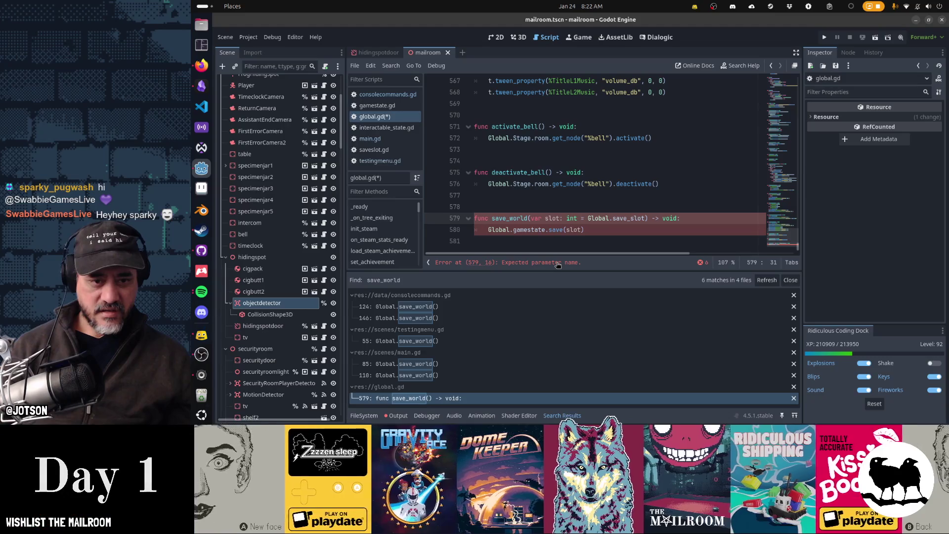
double_click(536, 218)
key(Delete)
key(Delete)
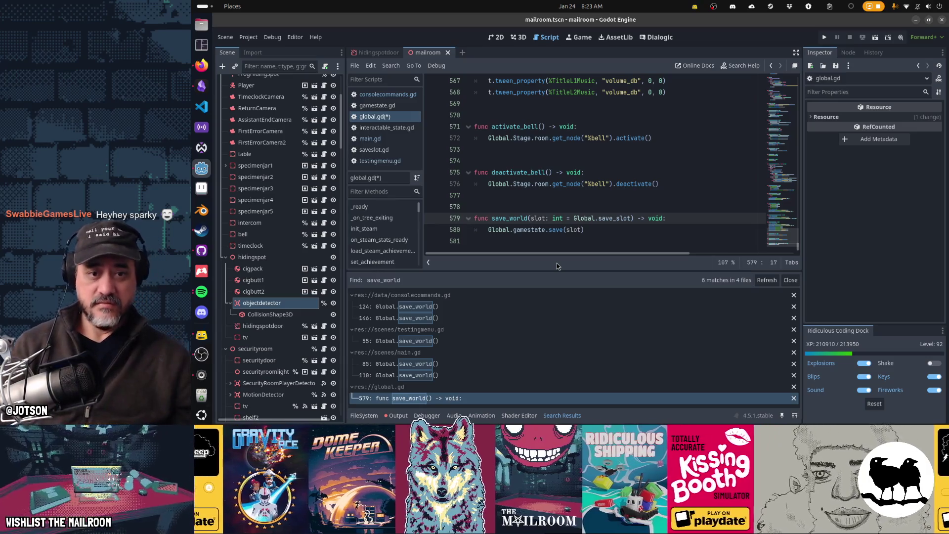
- Add 'Global.save_slot = slot' inside save_world, save global.gd and refresh the search results
key(Left)
key(Left)
key(Left)
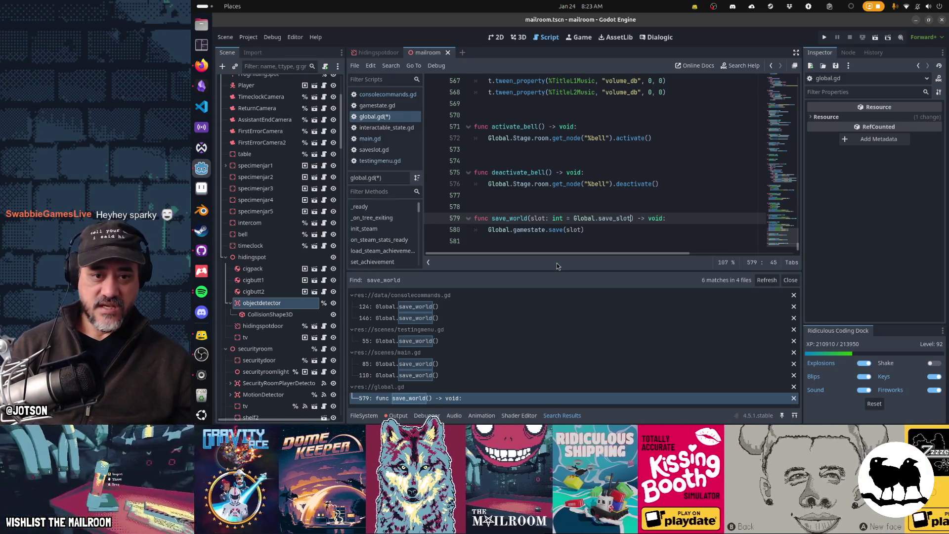
key(ctrl+shift+Left)
key(ctrl+shift+Left)
key(ctrl+c)
key(End)
key(Return)
key(ctrl+v)
text(= slot)
key(Home)
key(ctrl+shift+Right)
key(Down)
key(Down)
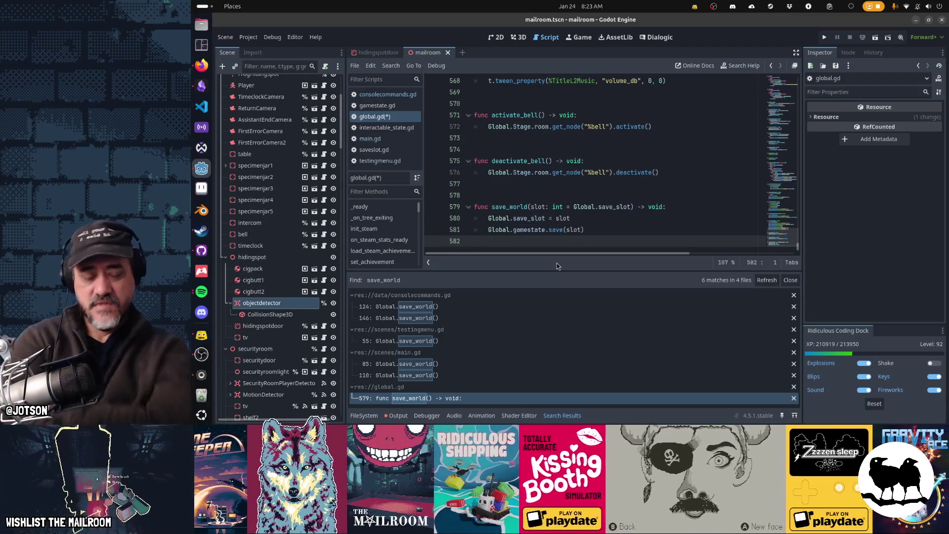
key(ctrl+s)
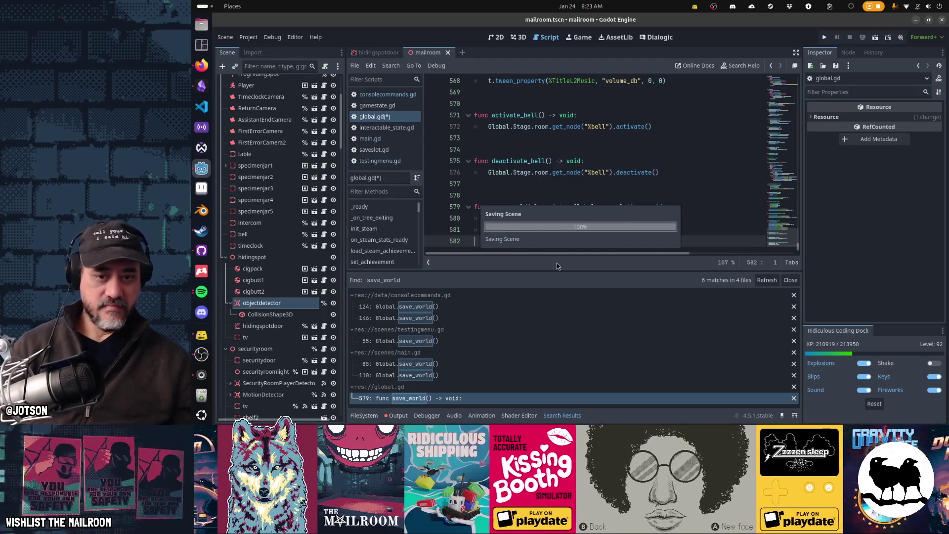
click(759, 280)
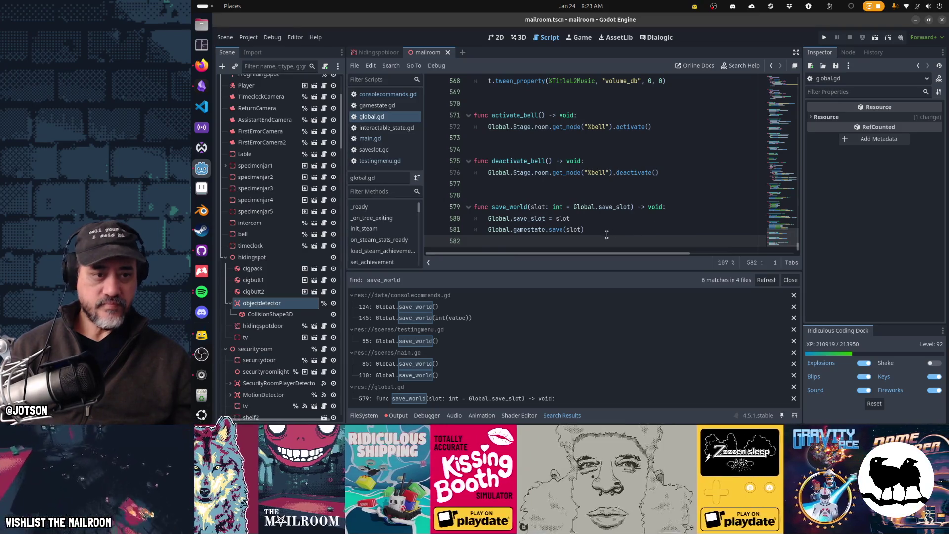
key(Return)
key(Return)
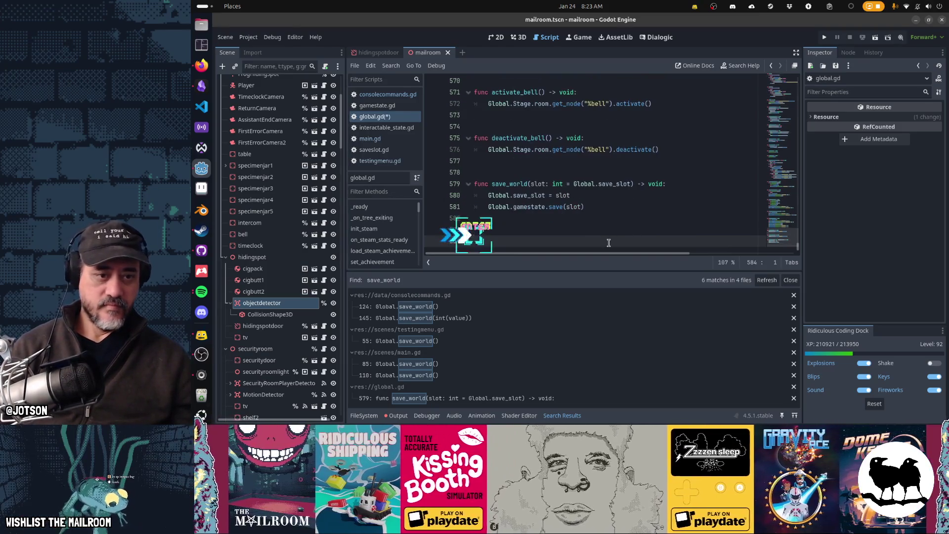
- Declare 'func load_world(slot: int = Global.save_slot) -> void:' and search the project for gamestate.load
text(func load_world(slot: int = G)
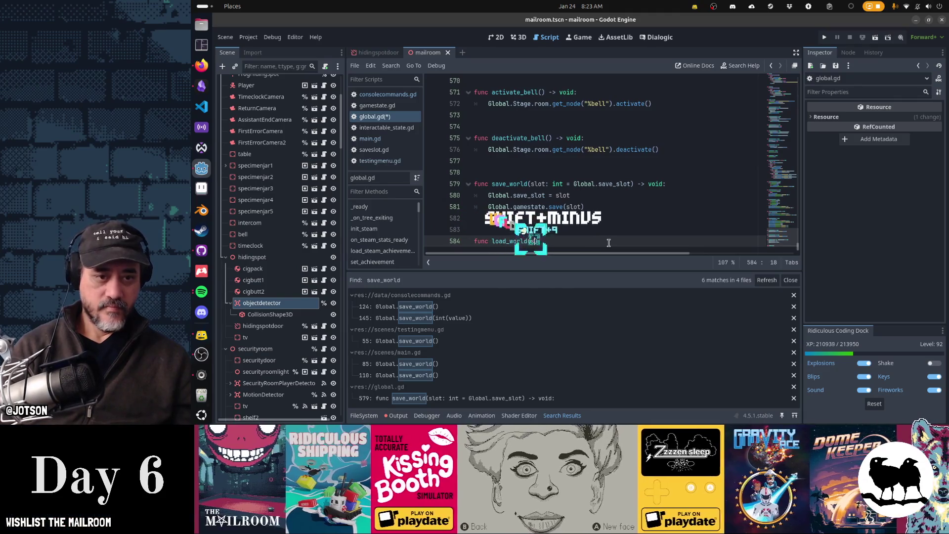
text(lobal.save_slot)
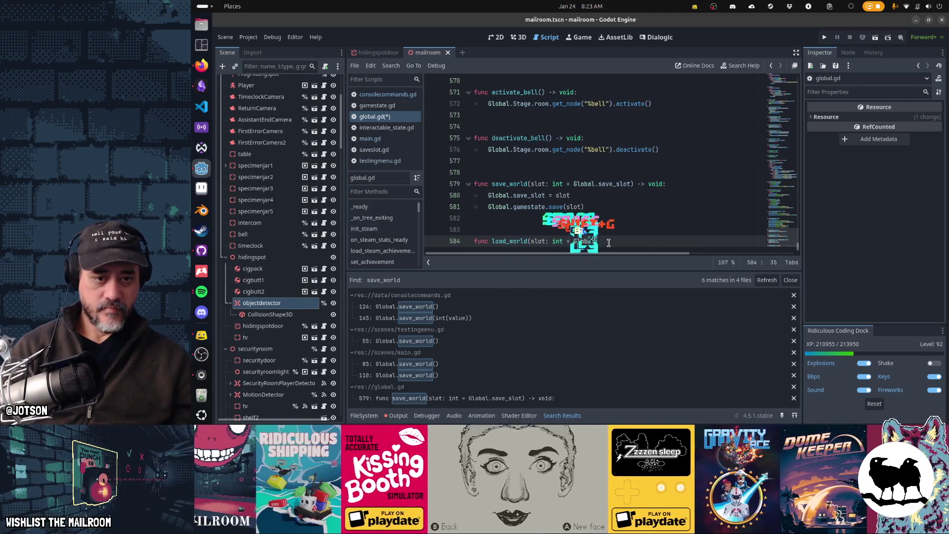
text() -> void:)
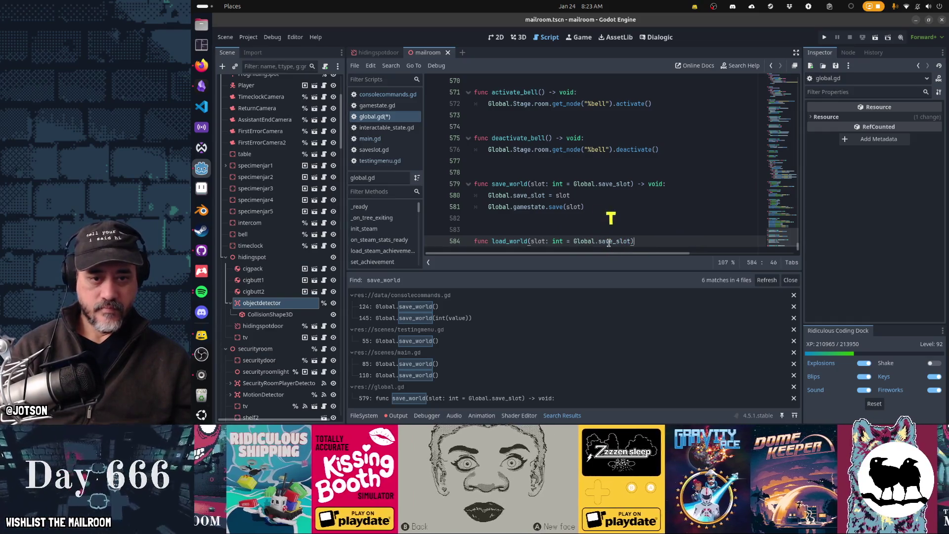
key(Return)
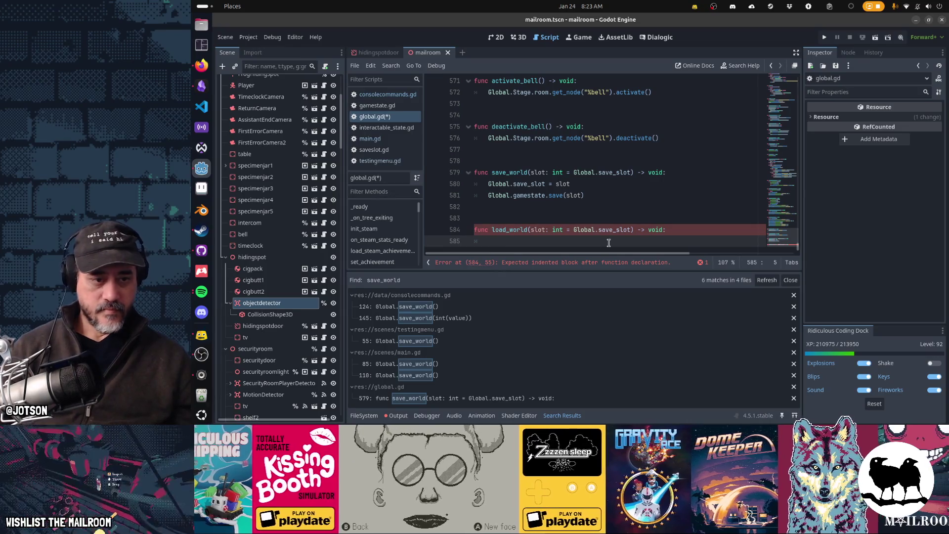
key(ctrl+shift+f)
text(gamestate.l)
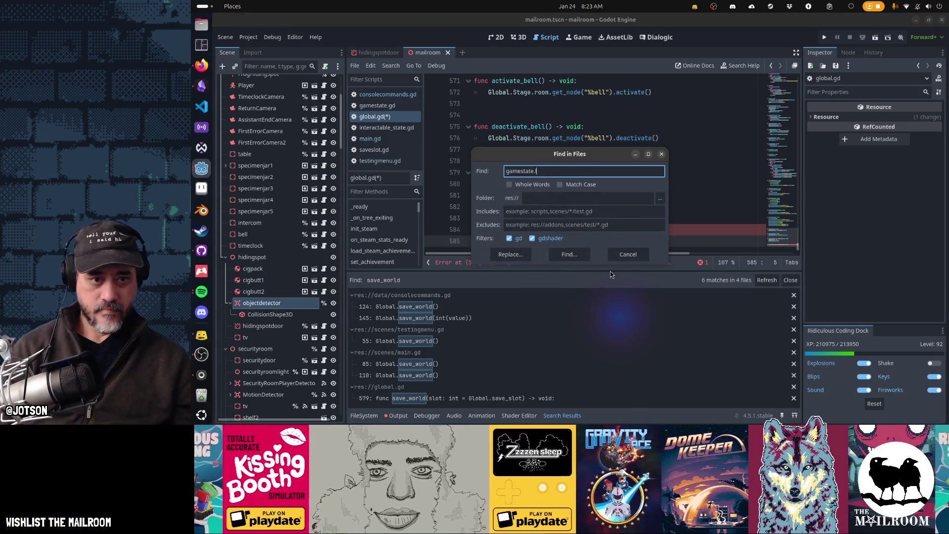
text(oad)
key(Return)
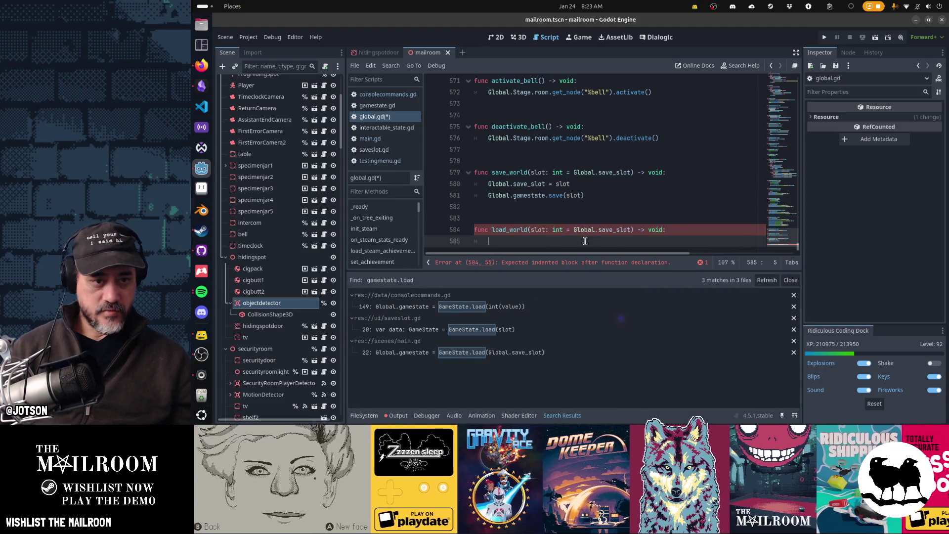
- Fill load_world's body with 'Global.save_slot = slot' and a Global.GameState.load(slot) call
text(Global.save_sl)
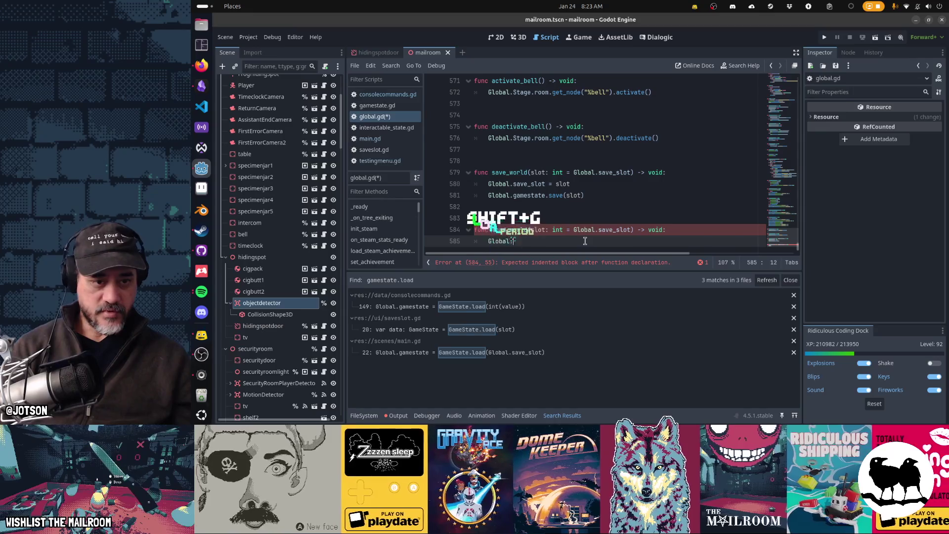
key(BackSpace)
key(BackSpace)
key(BackSpace)
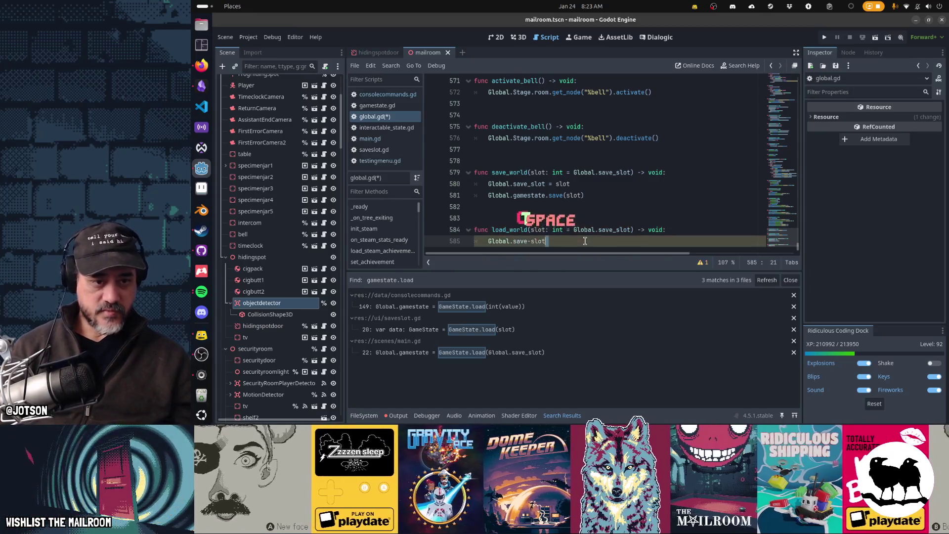
text(ave_slot = )
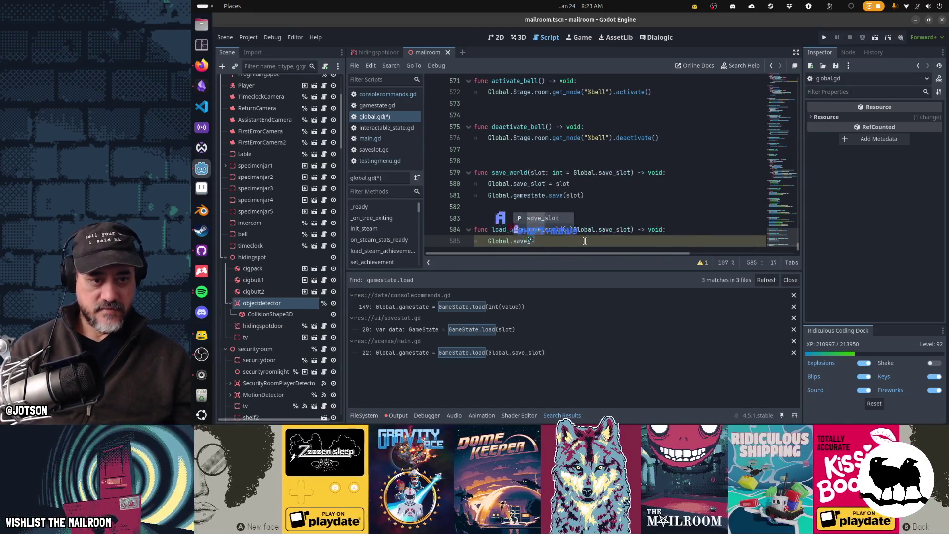
text(slot)
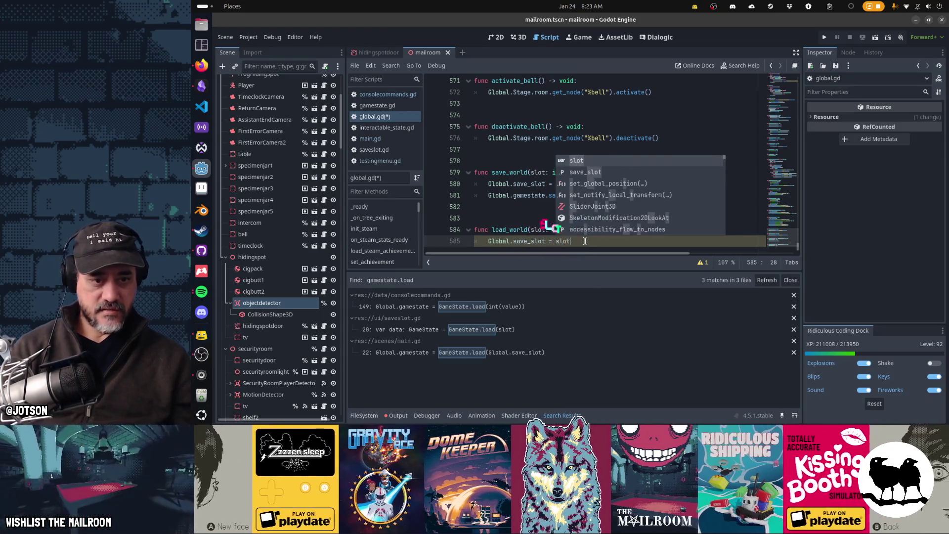
key(Return)
text(Gamesta)
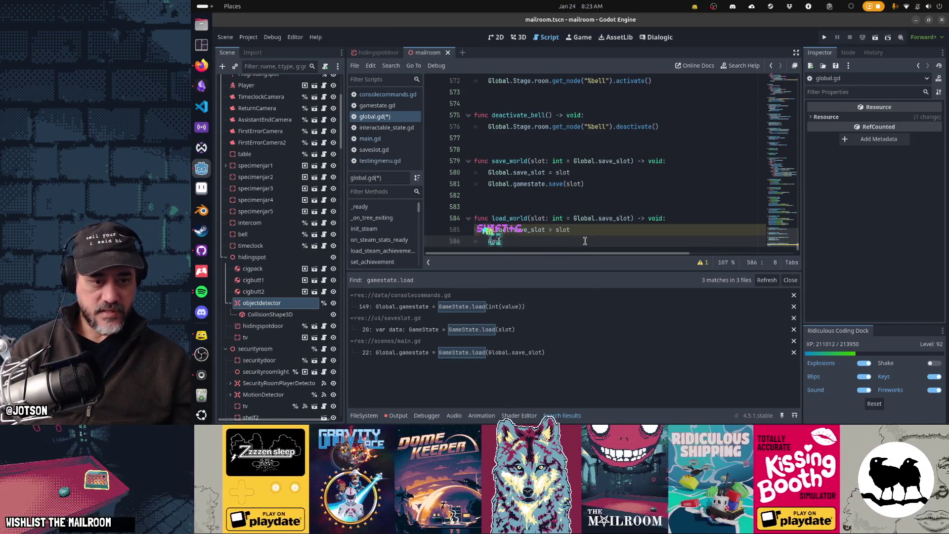
key(Return)
text(.lo)
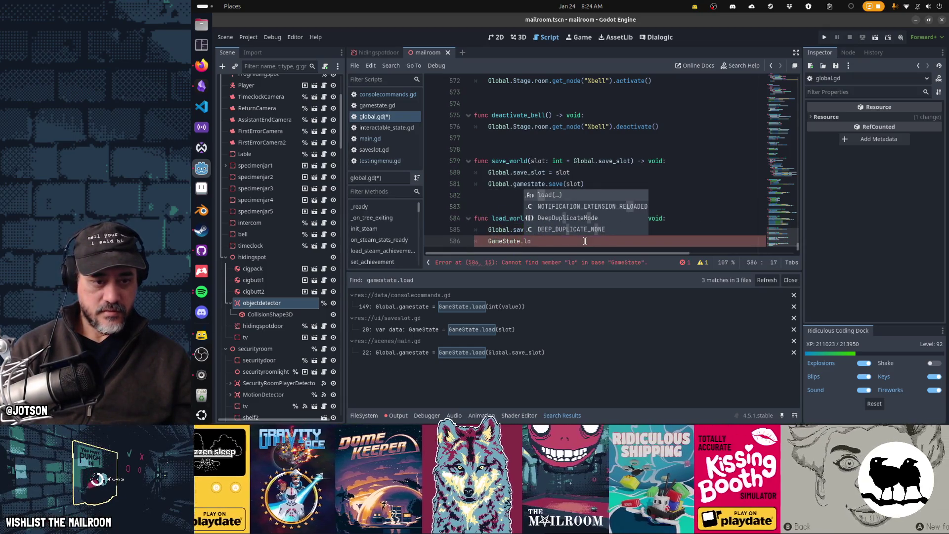
key(Return)
text(slot)
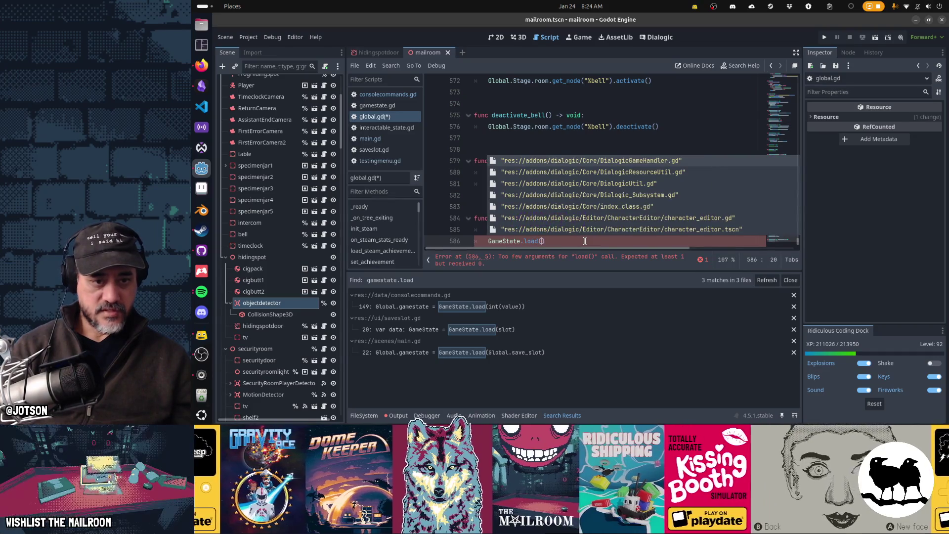
text())
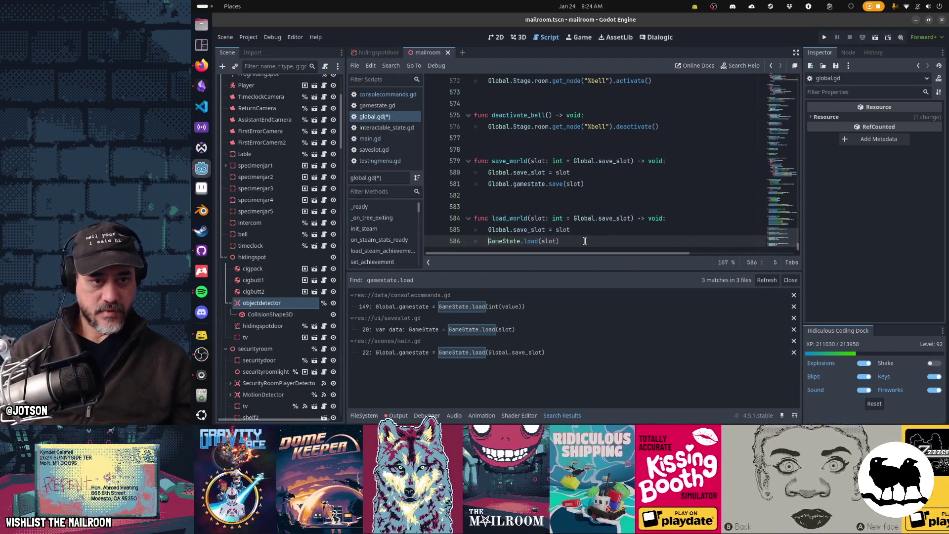
text(Global.)
click(585, 241)
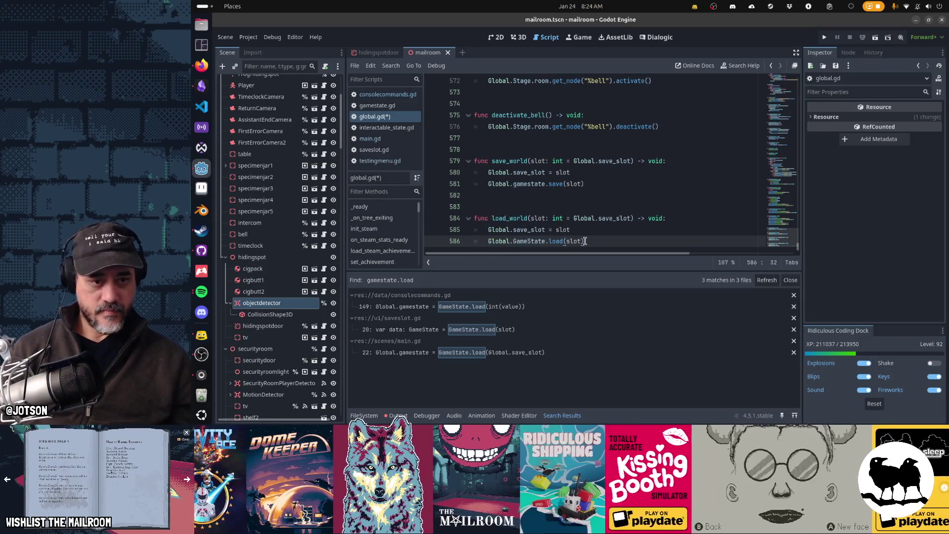
key(Return)
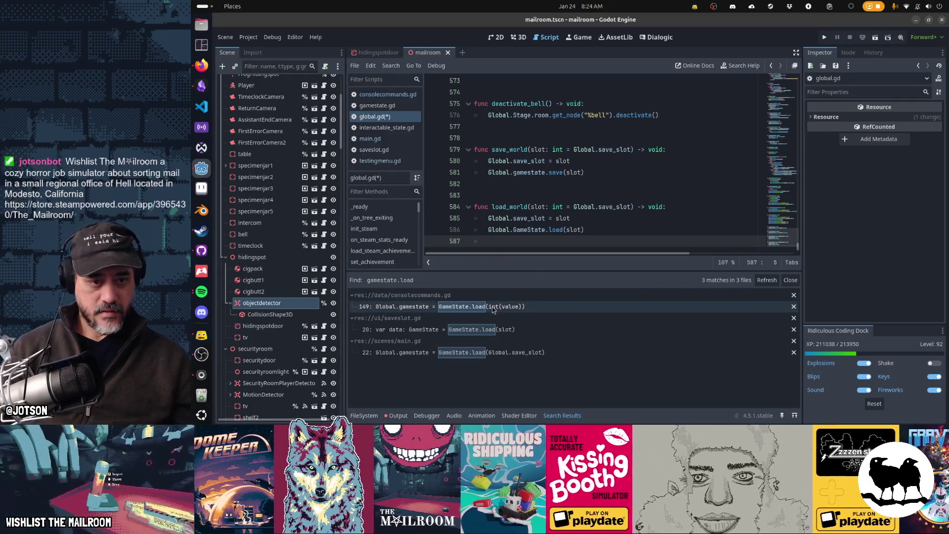
click(519, 306)
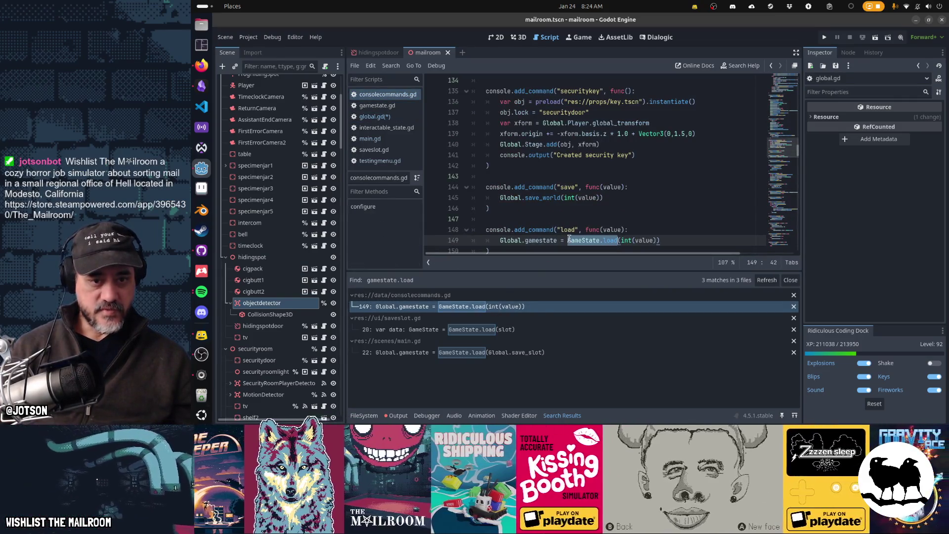
- Change the console load command's GameState.load call to Global.load_world
key(ctrl+Left)
key(ctrl+BackSpace)
key(ctrl+Delete)
text(Global.load)
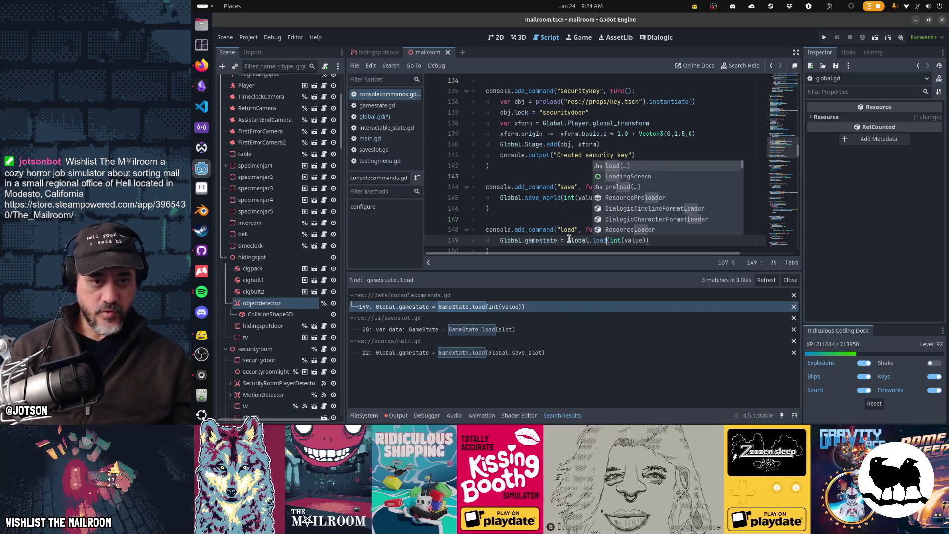
text(_world)
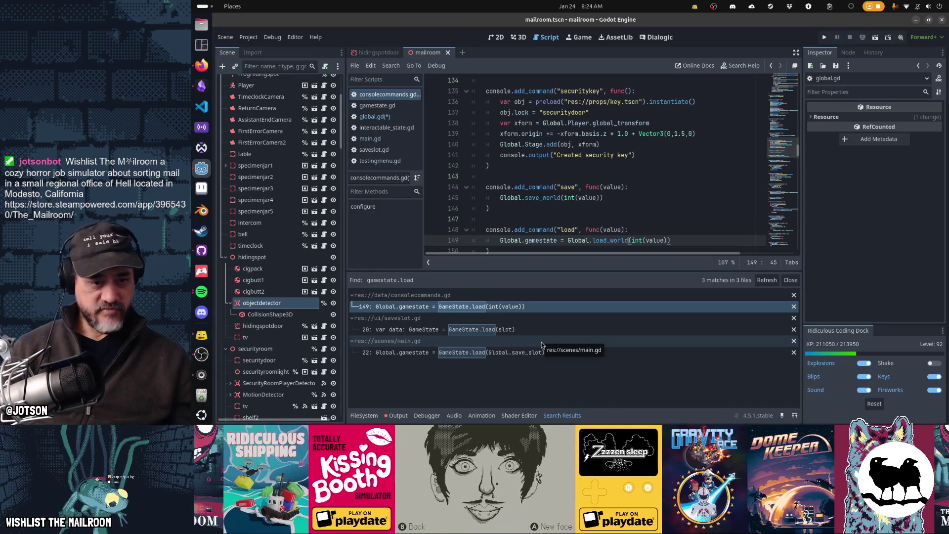
- Make load_world return GameState by returning its load call's result, then save global.gd
click(385, 116)
double_click(652, 207)
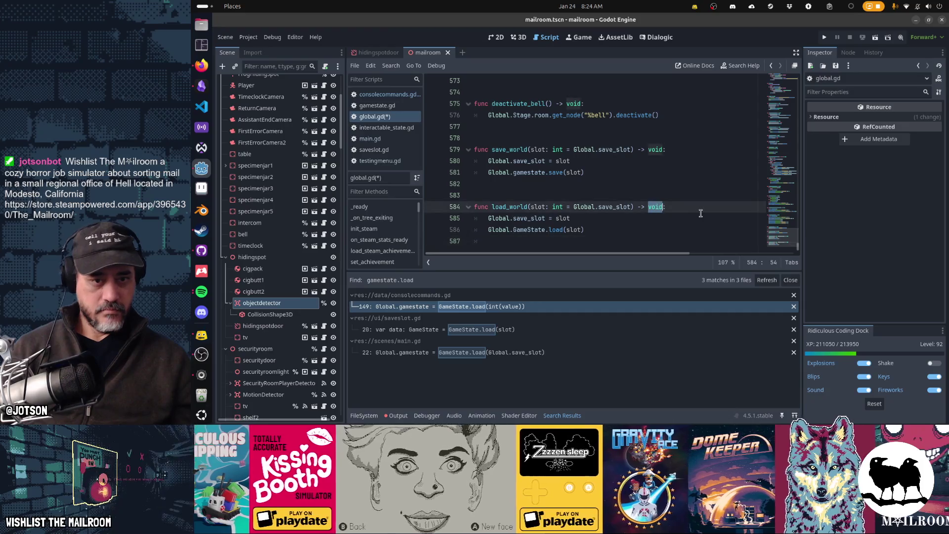
text(Game)
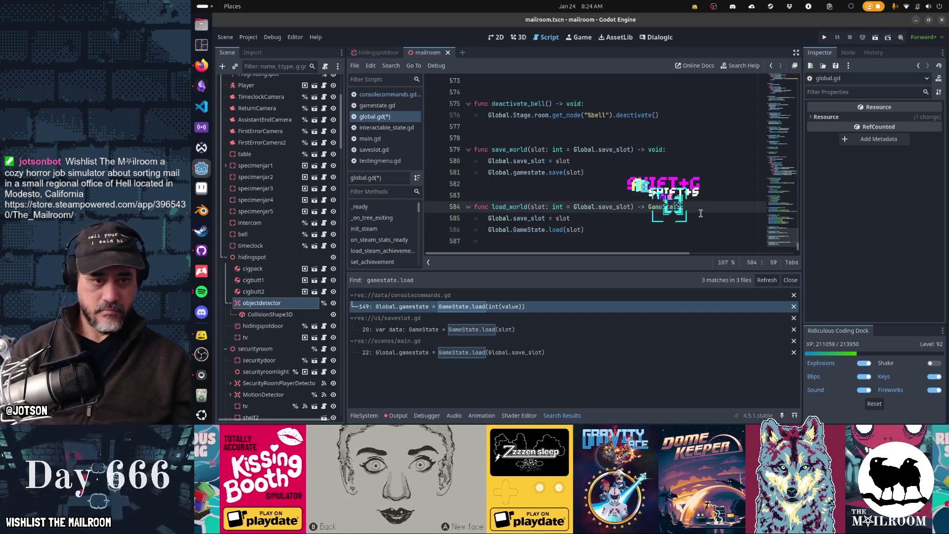
text(State)
key(Down)
key(Down)
key(Home)
text(return)
key(Down)
key(ctrl+s)
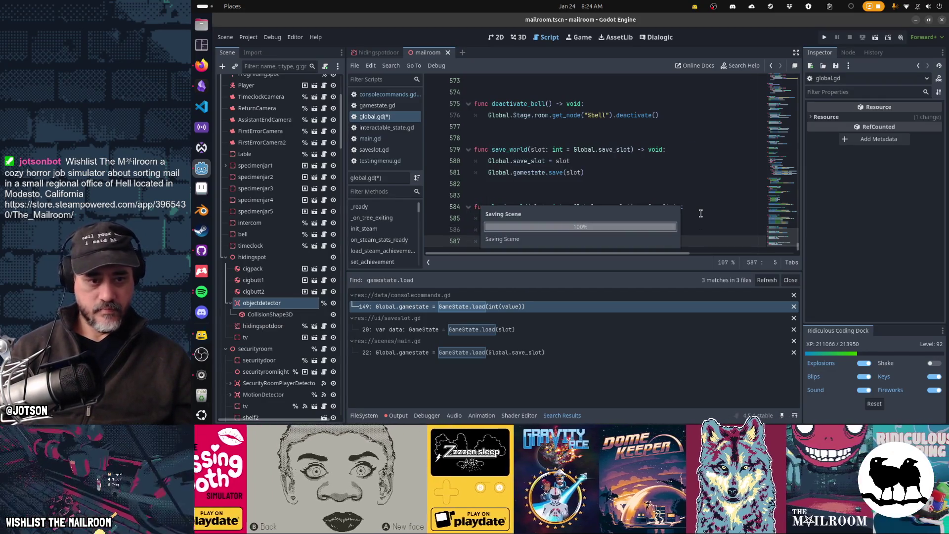
key(ctrl+s)
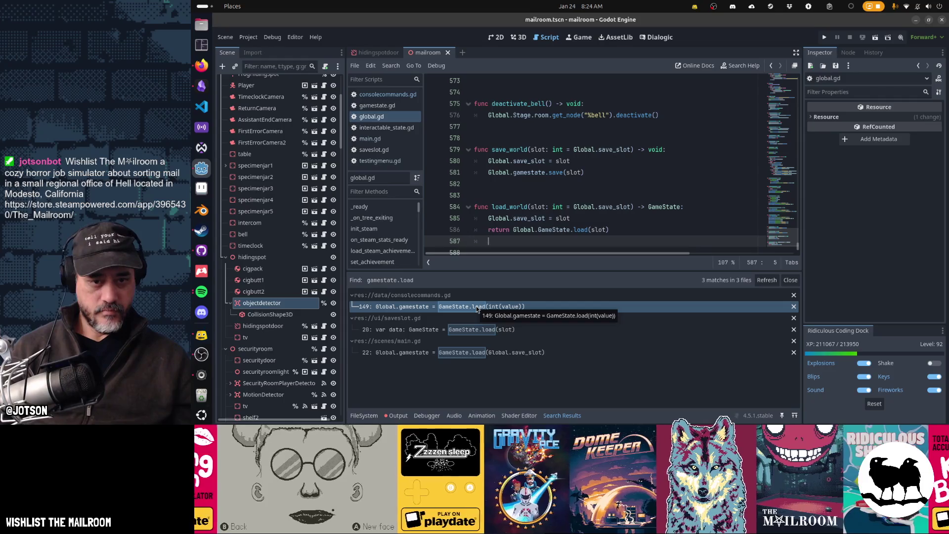
- Paste Global.load_world over the GameState.load calls in saveslot.gd and main.gd, then refresh
click(476, 306)
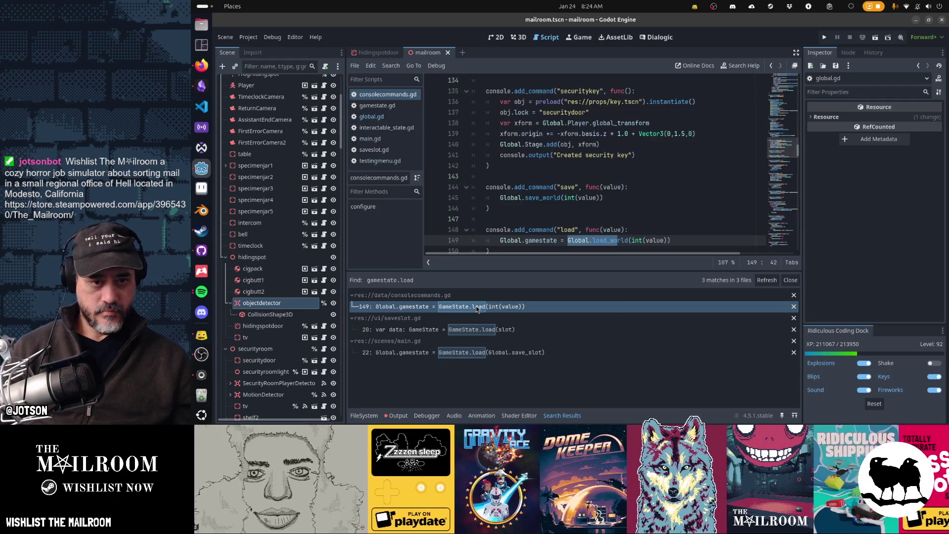
double_click(607, 242)
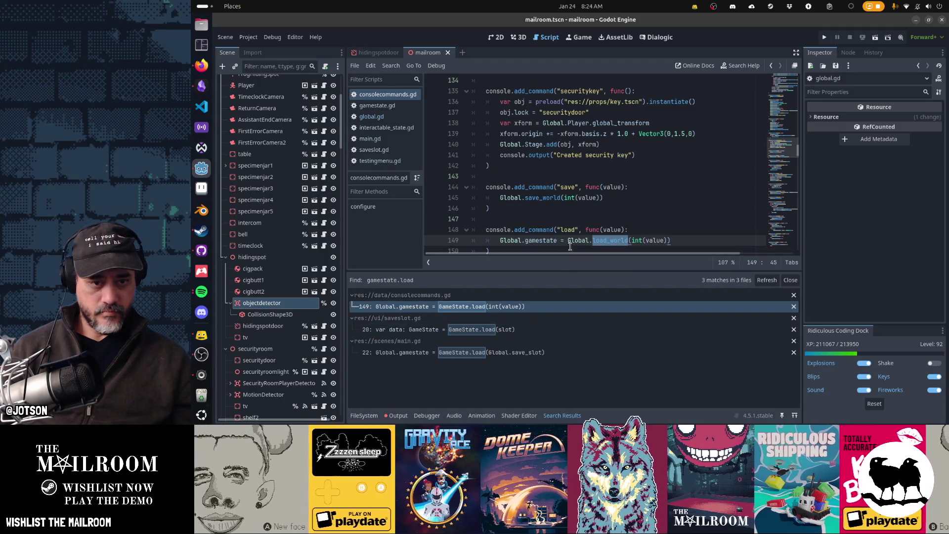
click(570, 241)
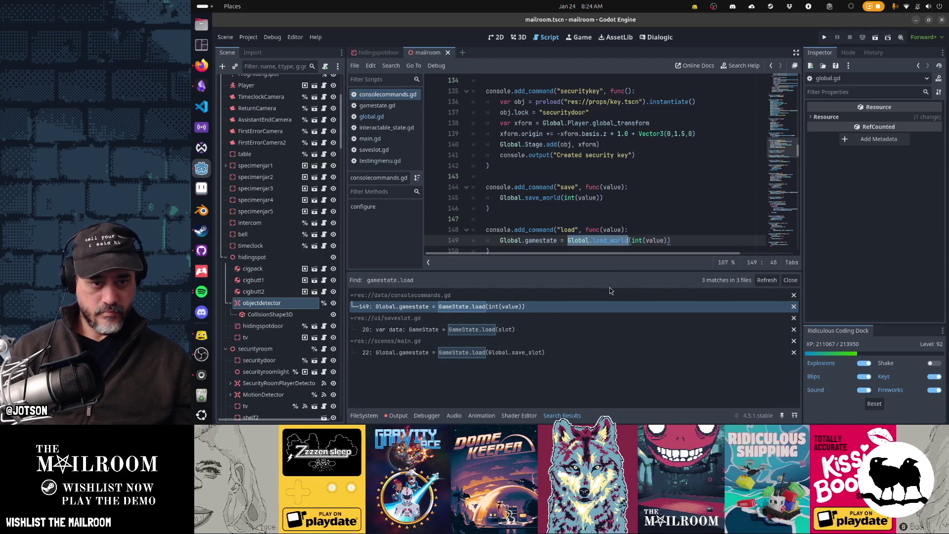
click(490, 330)
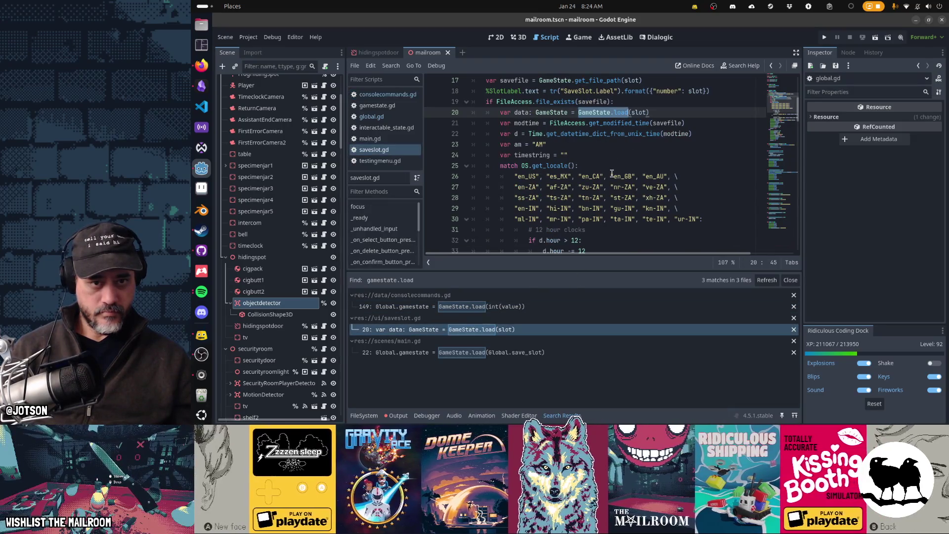
text(Global.load_world)
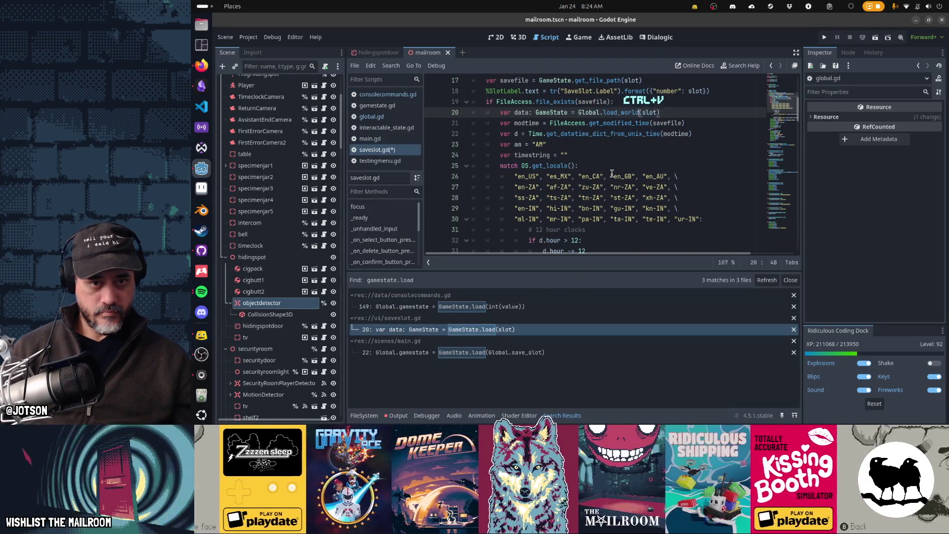
key(ctrl+s)
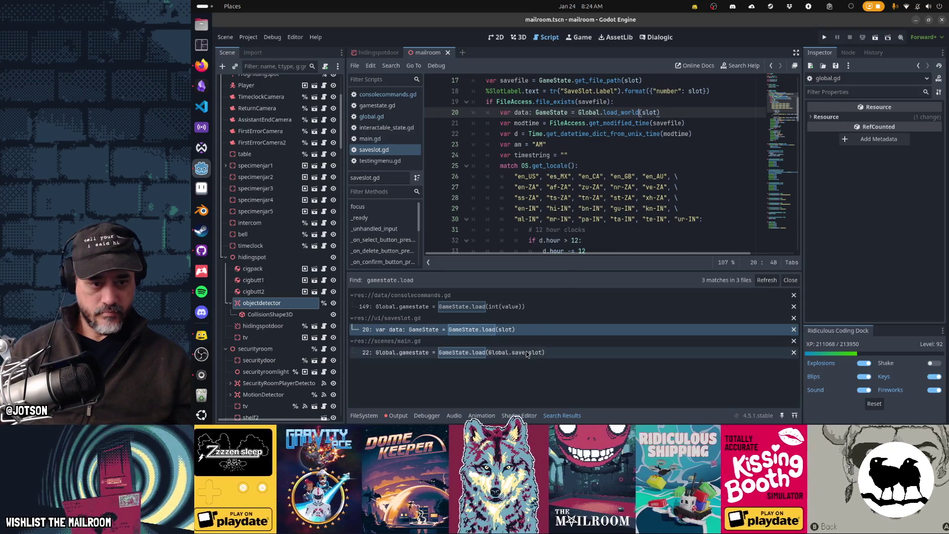
click(530, 351)
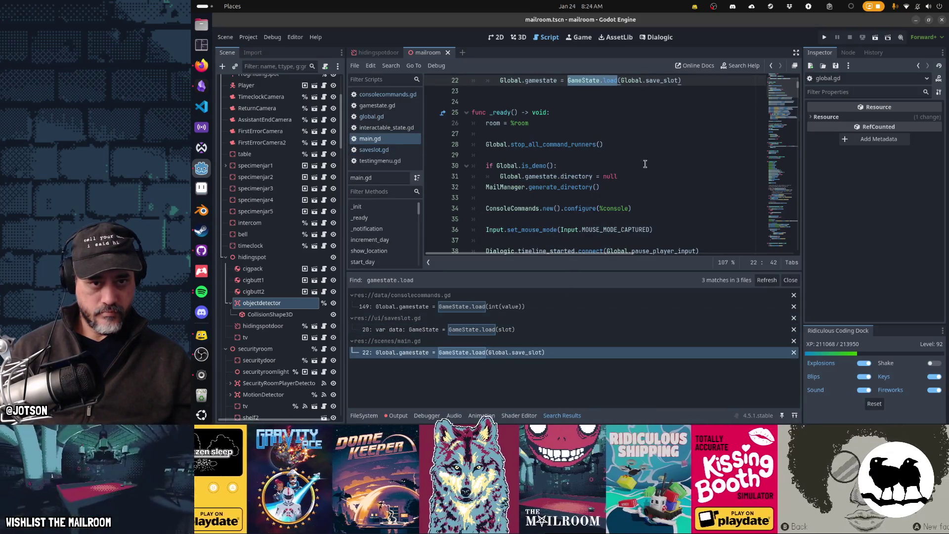
text(Global.load_world)
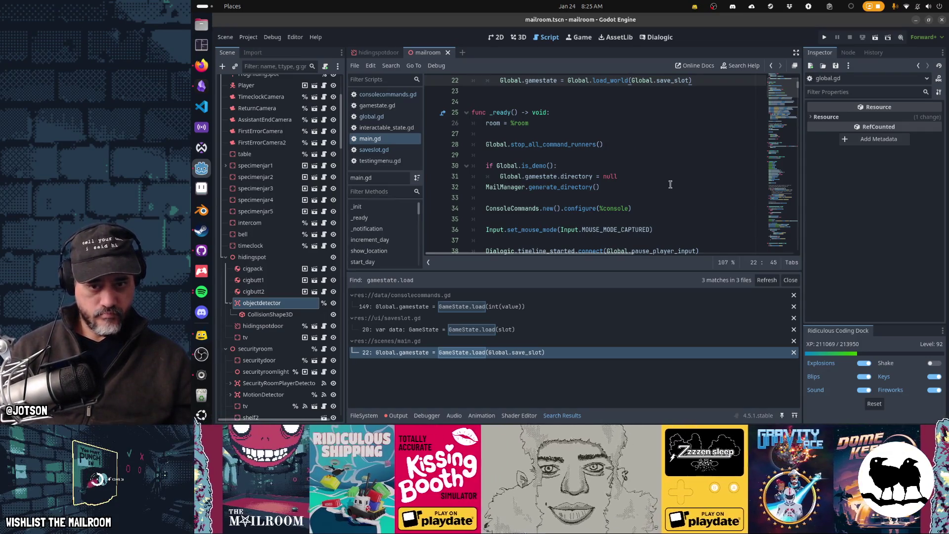
click(767, 280)
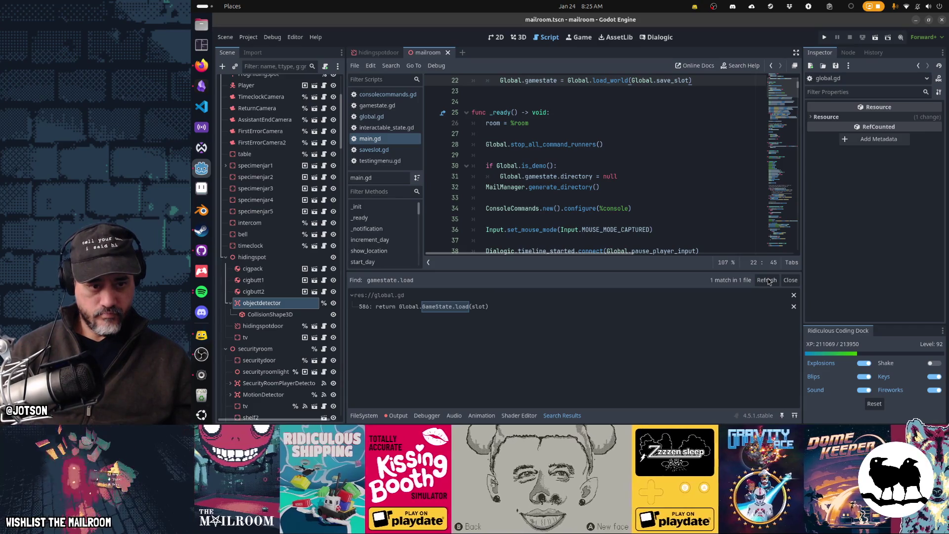
- Open the remaining global.gd match and inspect the save_world function definition at line 579
click(430, 308)
click(559, 188)
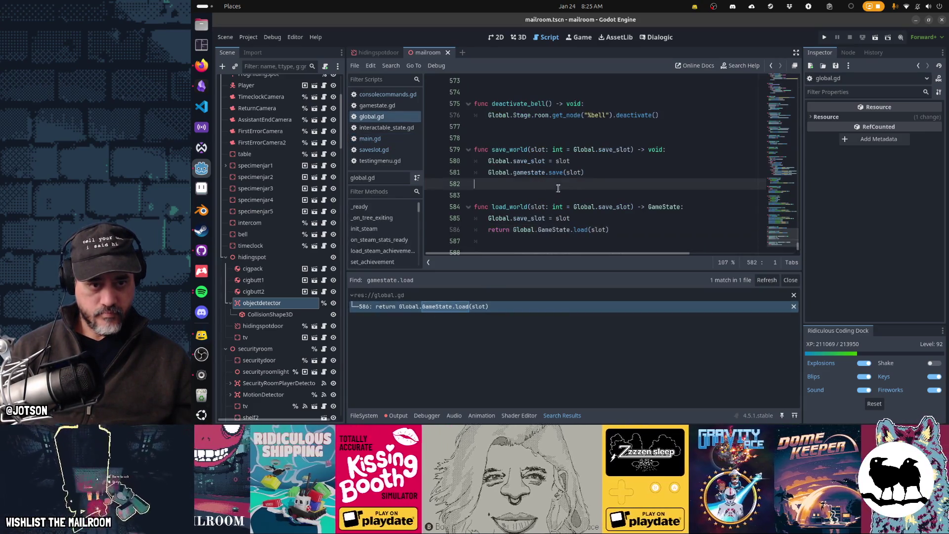
click(585, 146)
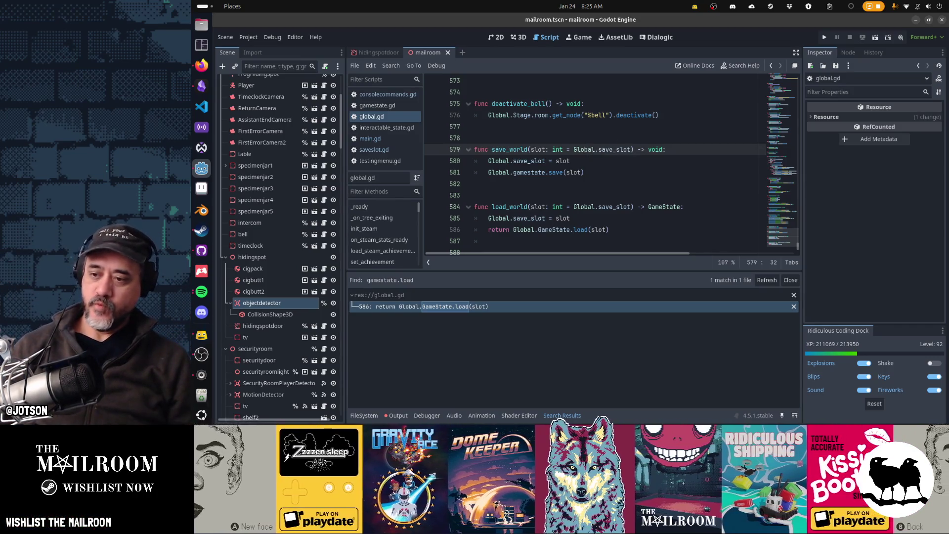
key(alt+Tab)
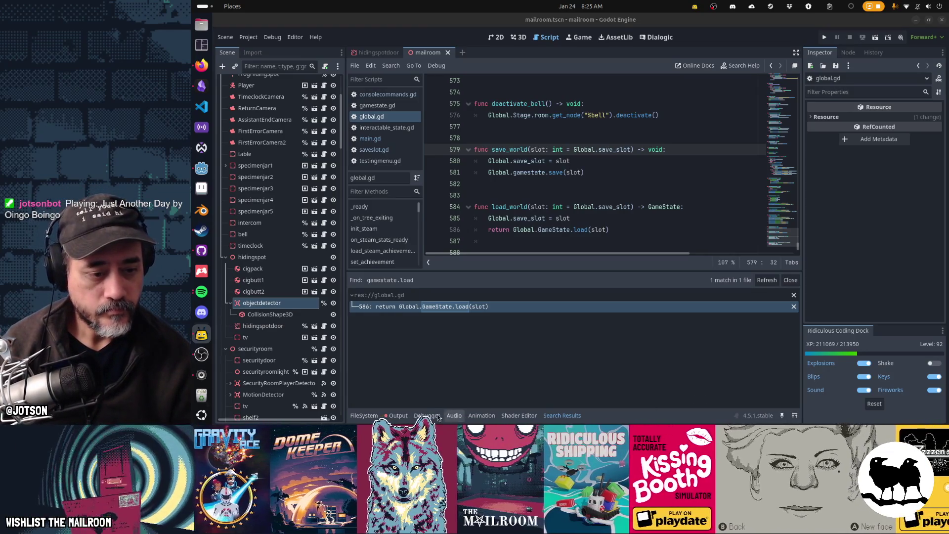
- Clear the parse errors from the Output log and collapse the bottom panel
click(404, 417)
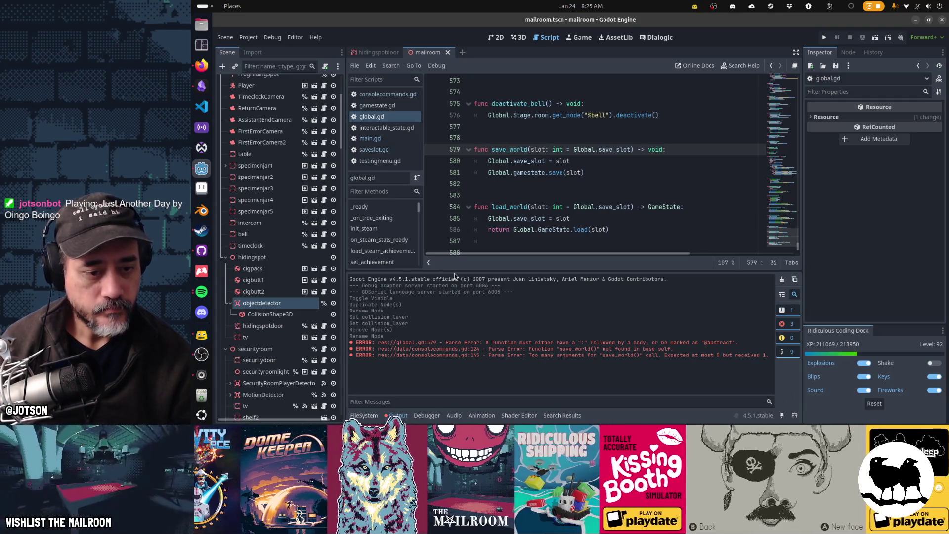
click(782, 280)
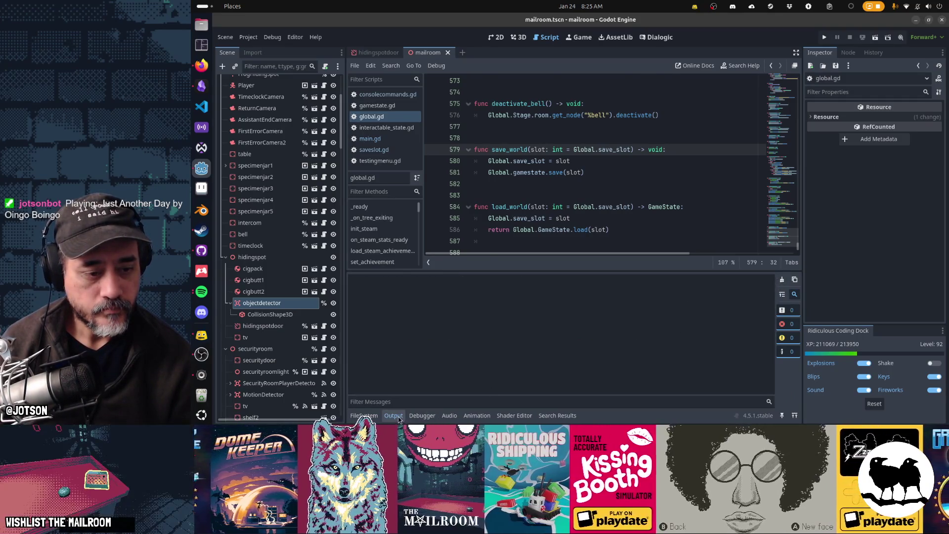
key(ctrl+j)
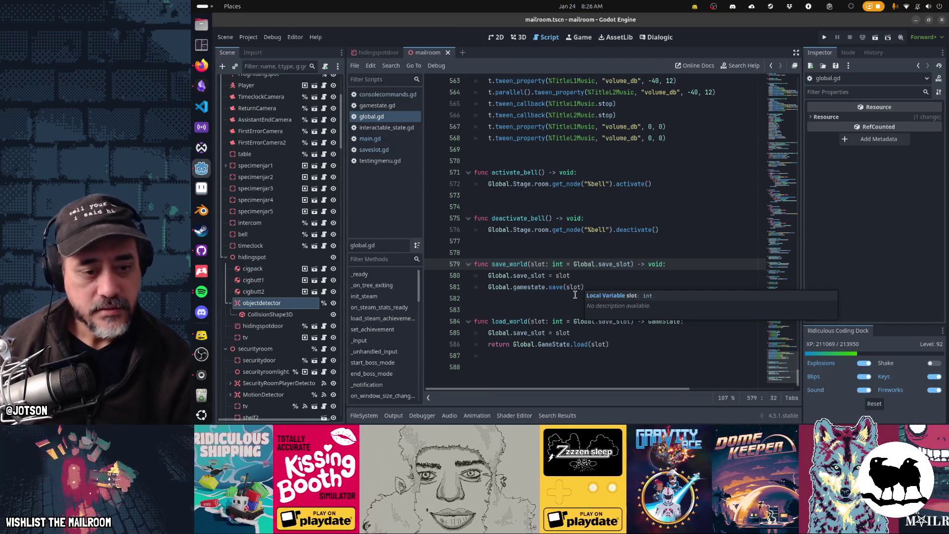
- Look over the save_world and load_world function bodies, then start a Find in Files search
click(575, 297)
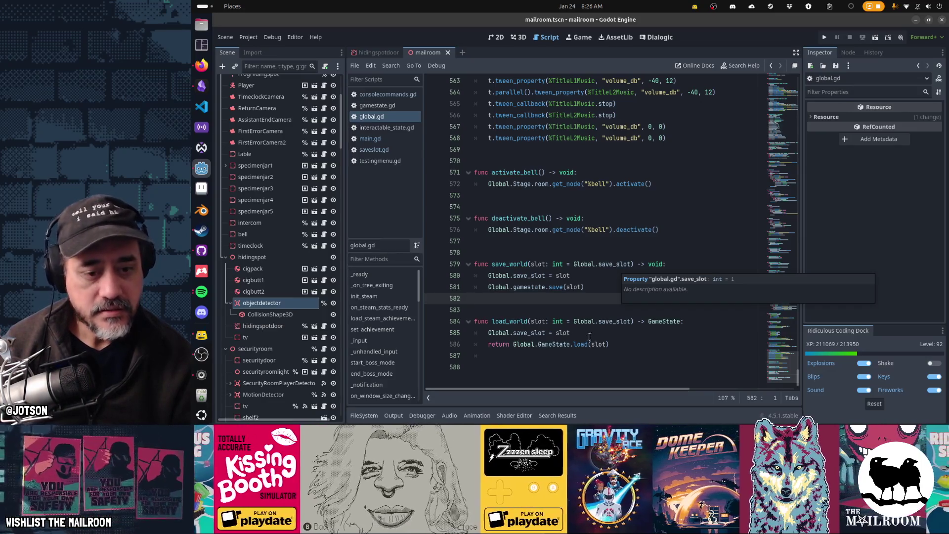
click(588, 352)
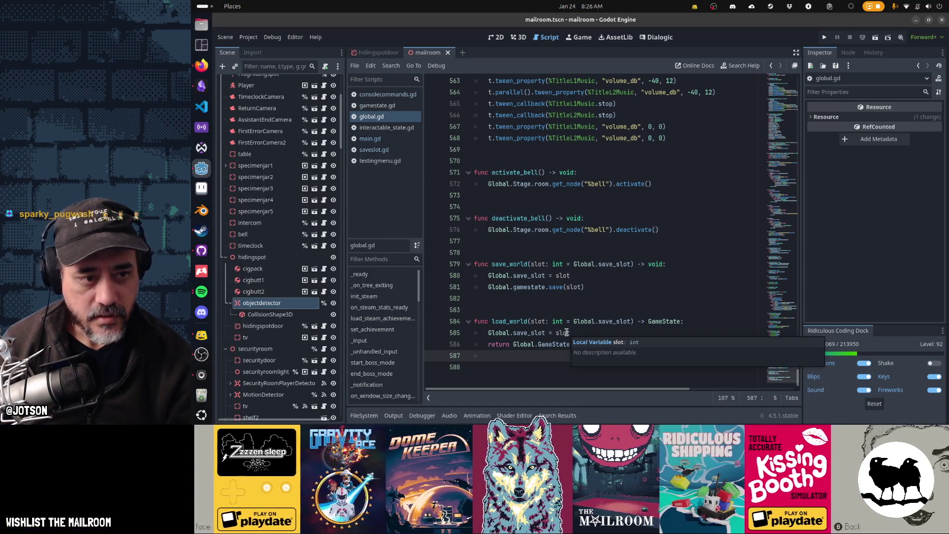
key(ctrl+shift+f)
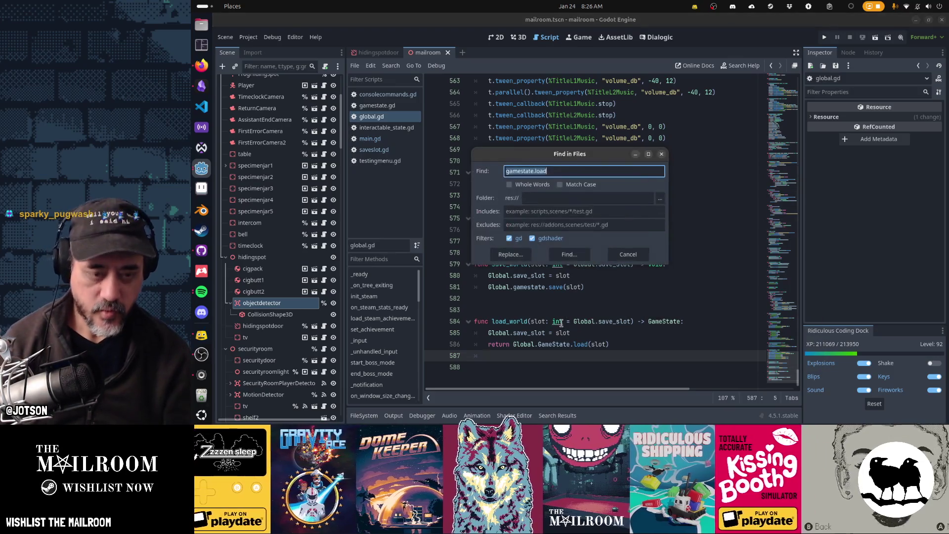
- Search the project for load_world, then for save_world, which shows 6 matches in 4 files
text(load_world)
key(Return)
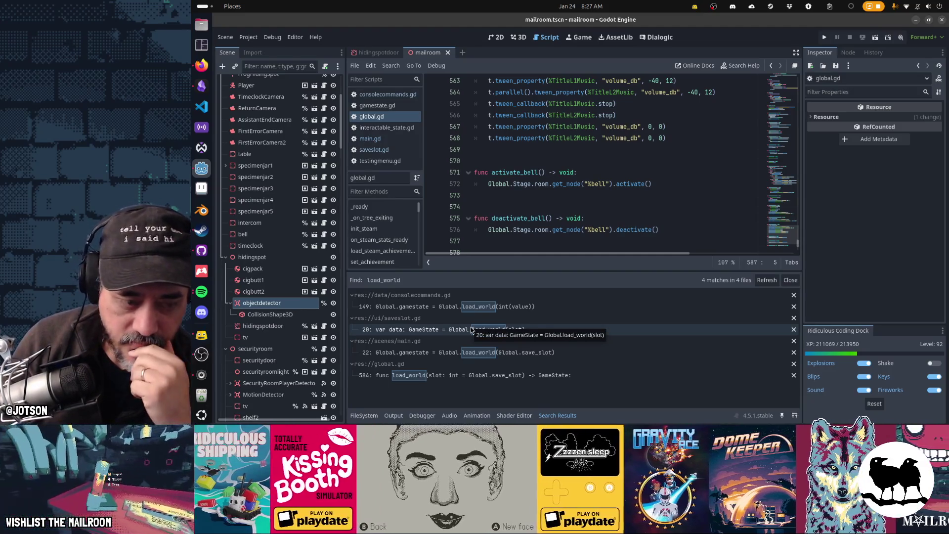
key(ctrl+shift+f)
text(save_world)
key(Return)
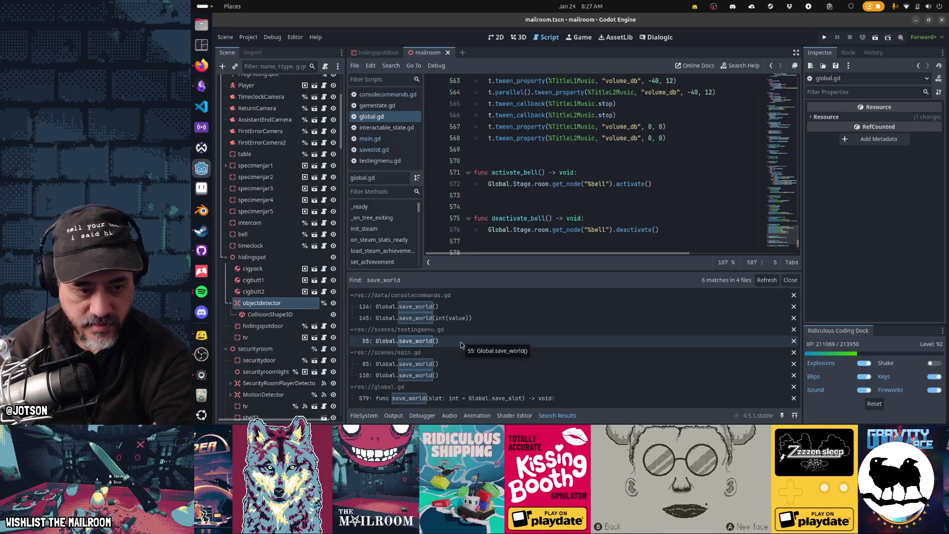
- Change testingmenu.gd line 55 to call Global.gamestate.save(Global.save_slot) directly
click(460, 343)
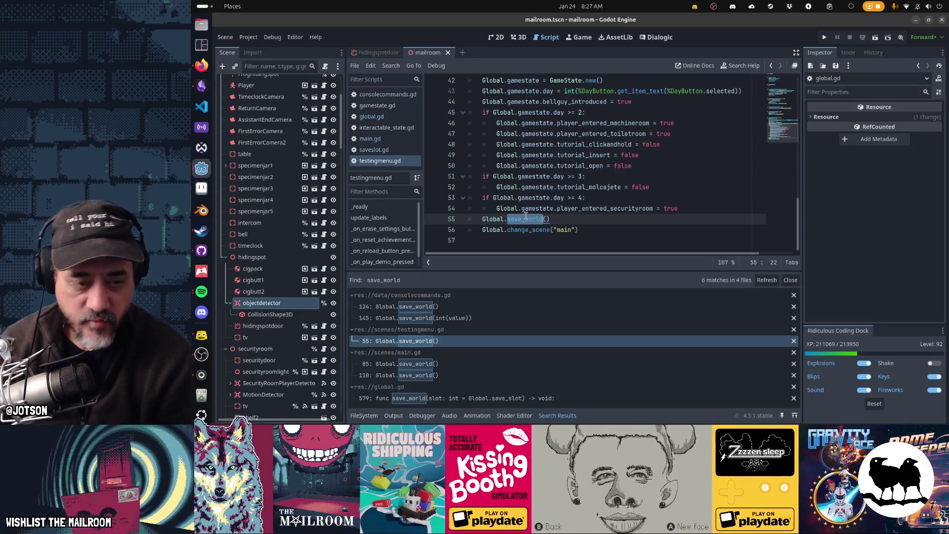
mouse_move(525, 216)
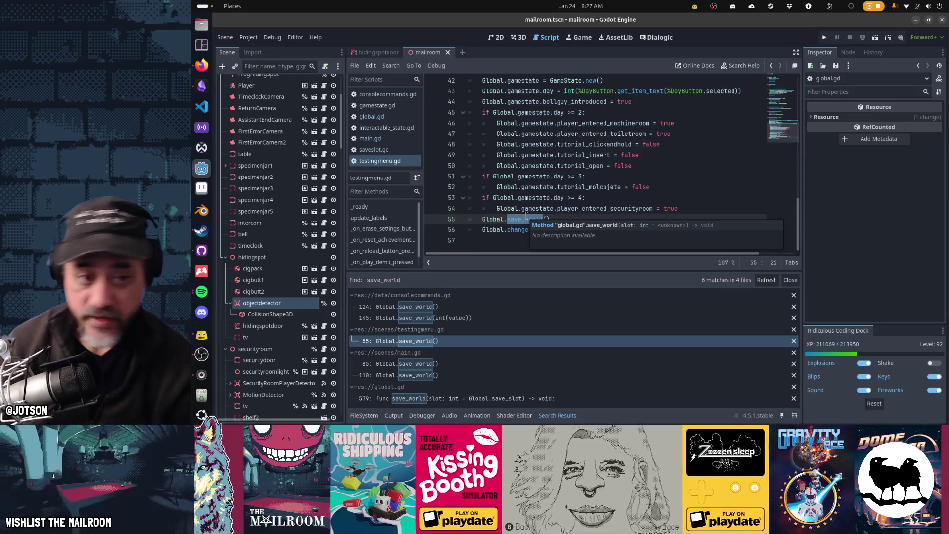
key(ctrl+z)
key(ctrl+z)
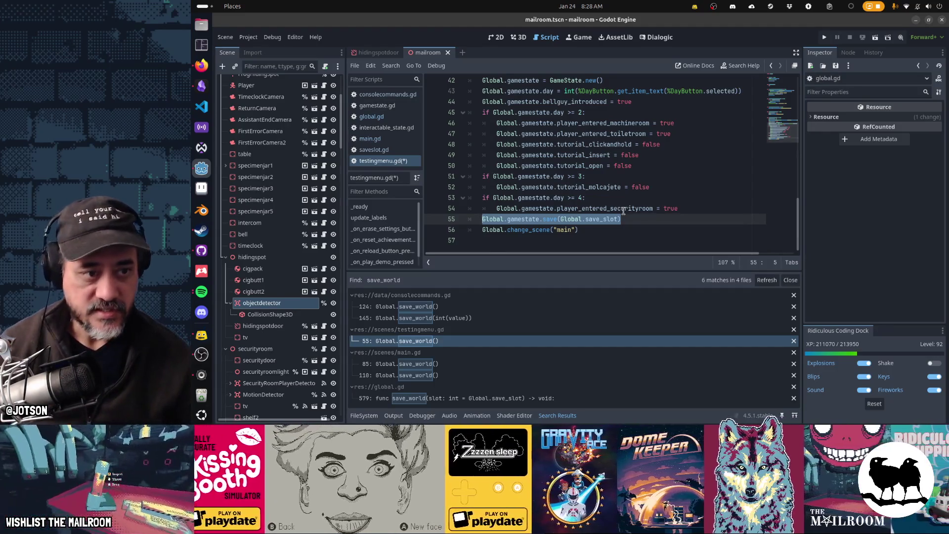
- Undo saveslot.gd's line 20 load_world change, then refresh the save_world results to 5 matches
click(403, 151)
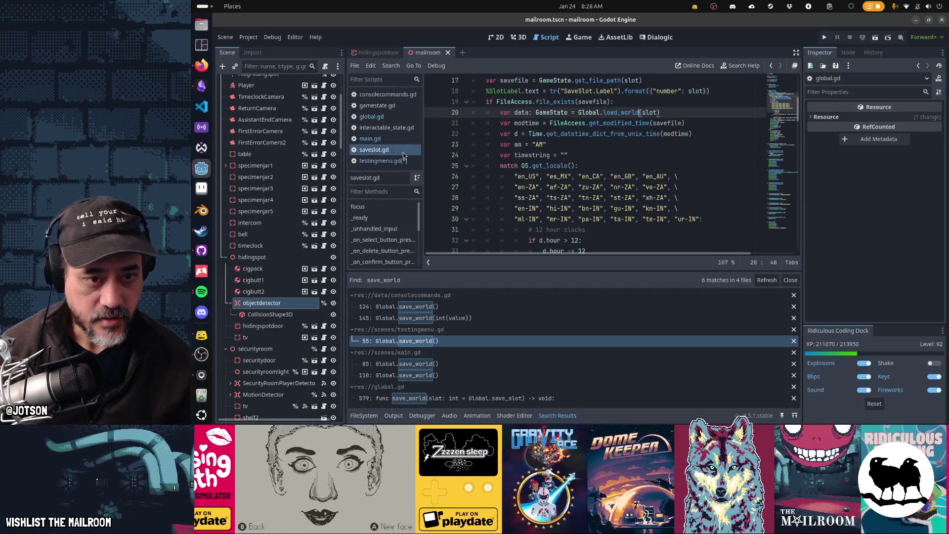
key(ctrl+z)
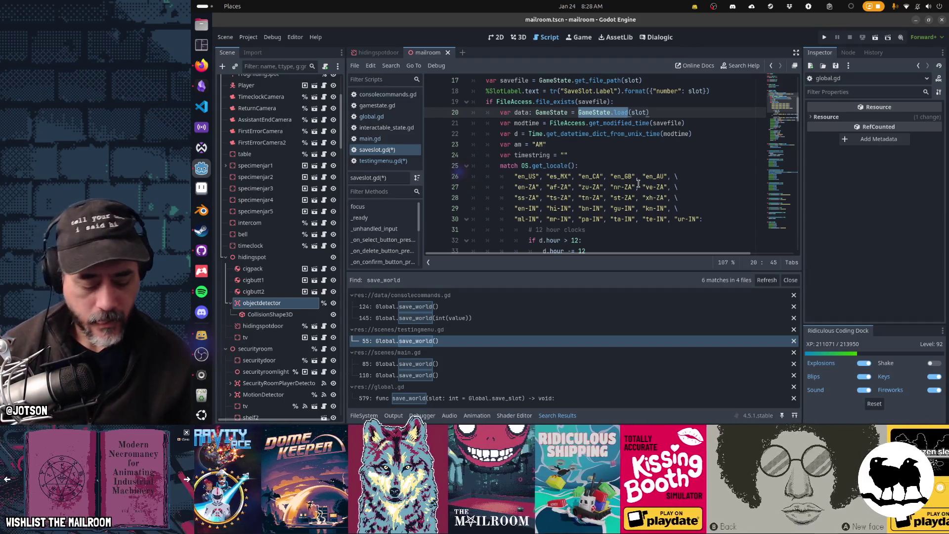
click(394, 163)
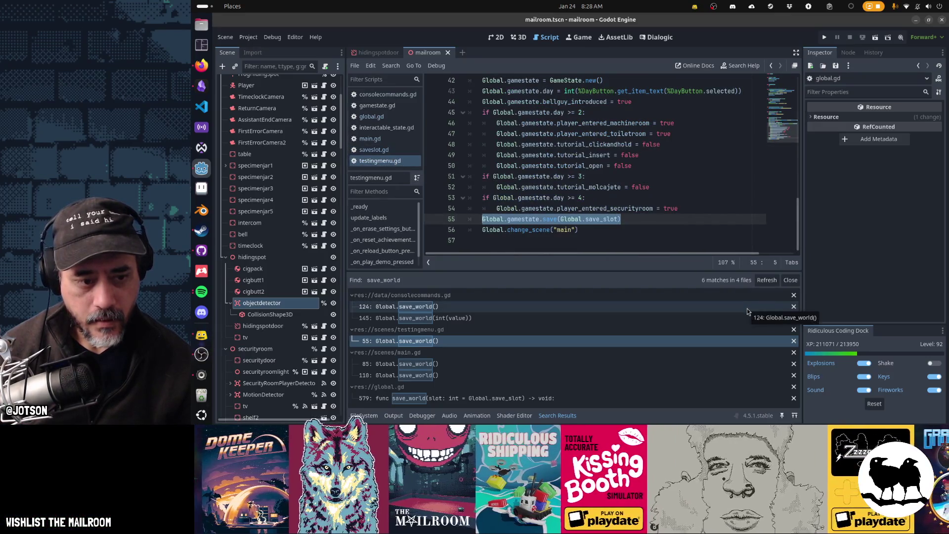
click(764, 281)
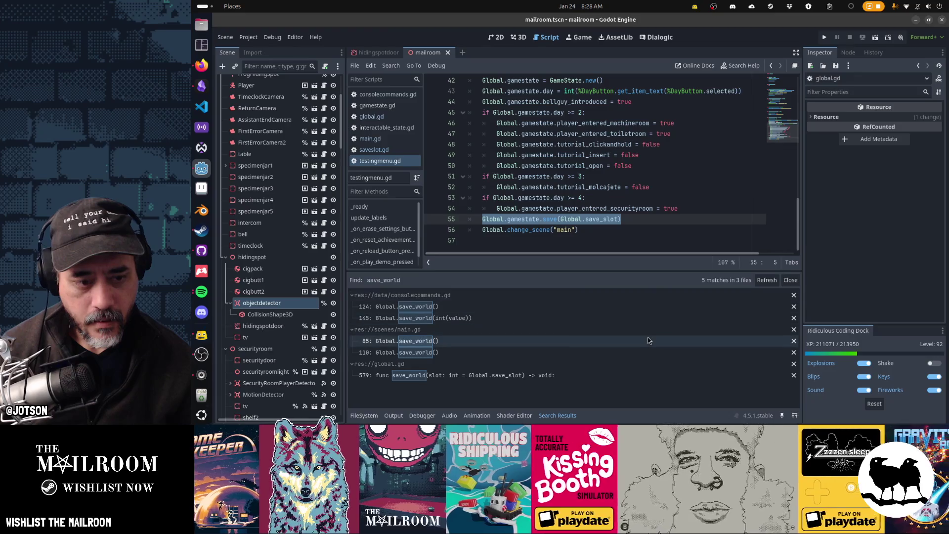
- Search the whole project for gamestate.save
key(ctrl+shift+f)
text(gamestate)
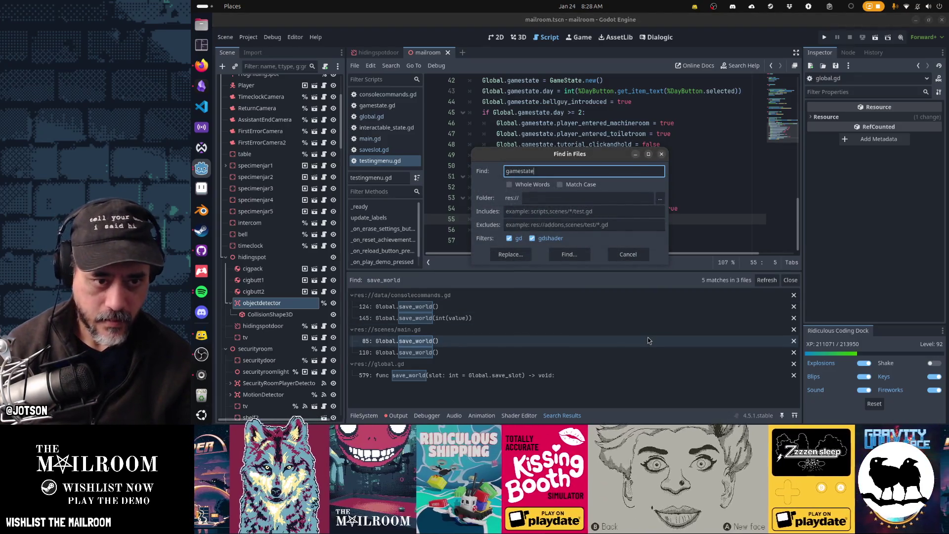
text(.save)
key(Return)
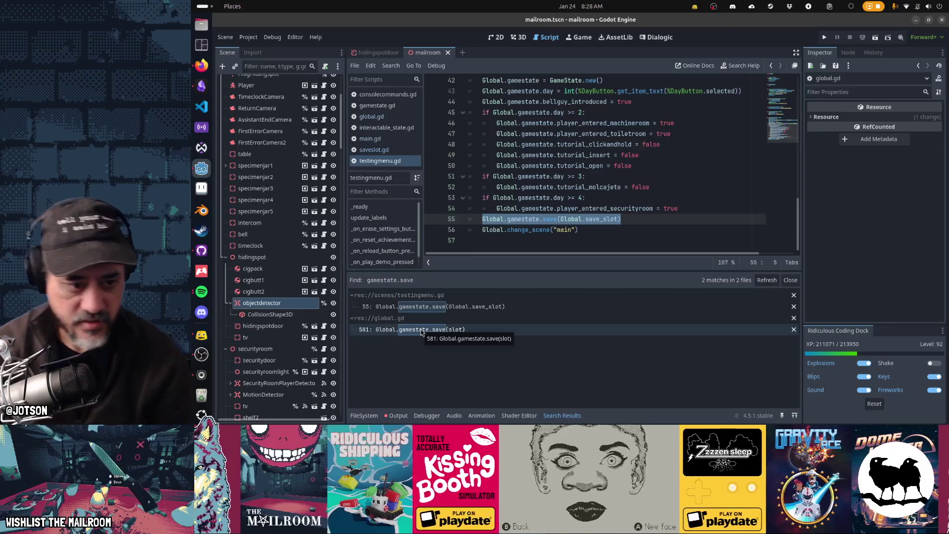
- Open the gamestate.save matches in testingmenu.gd and in global.gd's save_world at line 581
click(423, 308)
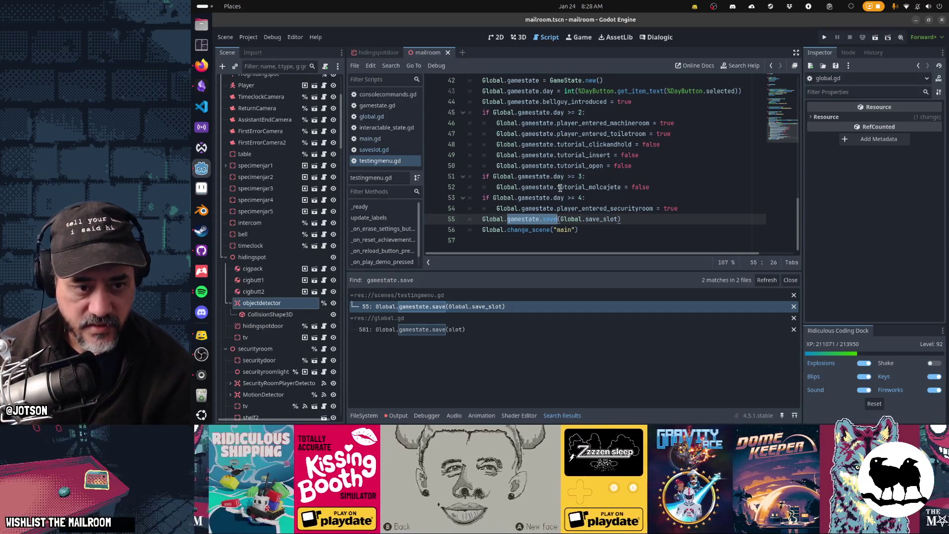
scroll(561, 188, up, 3)
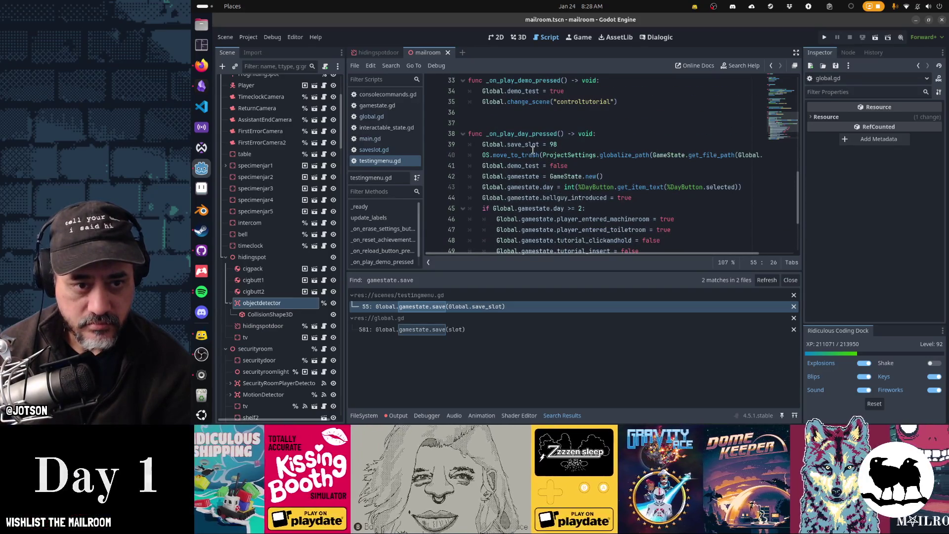
mouse_move(533, 150)
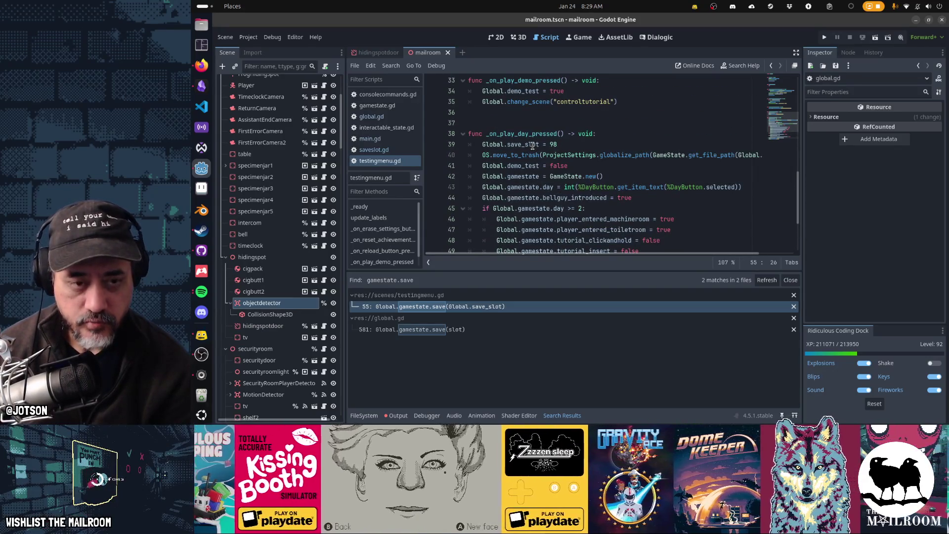
click(446, 329)
scroll(564, 150, down, 1)
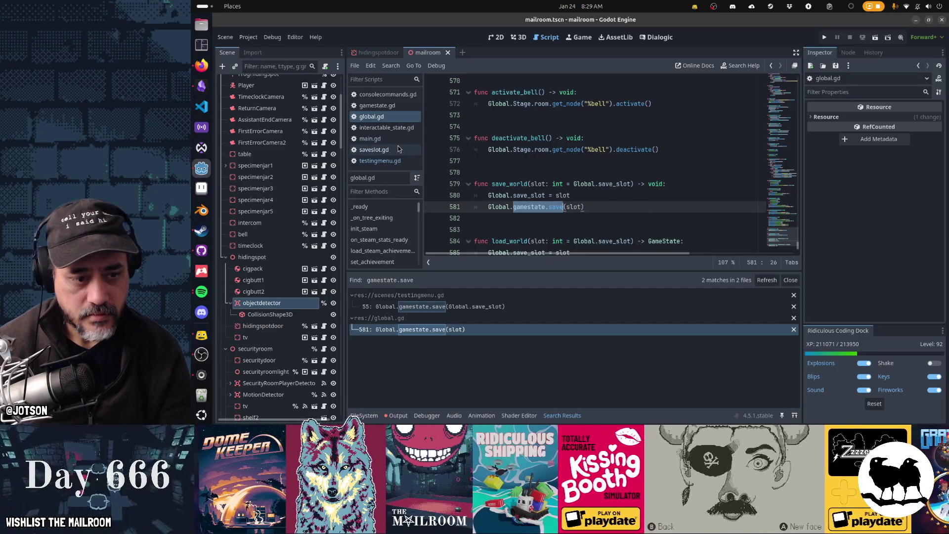
click(399, 162)
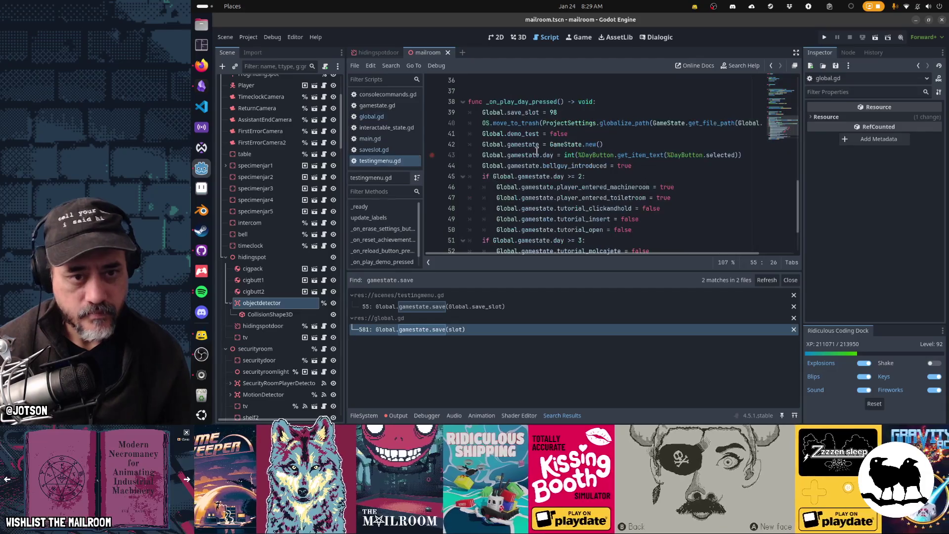
- Redo the Global.save_world() call edit in testingmenu.gd and save the script
scroll(643, 159, down, 1)
key(ctrl+z)
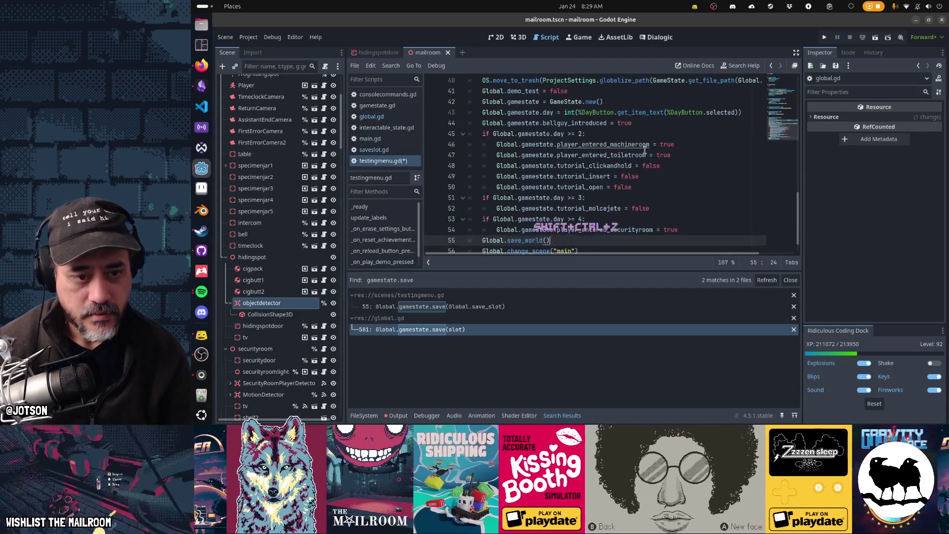
key(ctrl+shift+z)
key(ctrl+s)
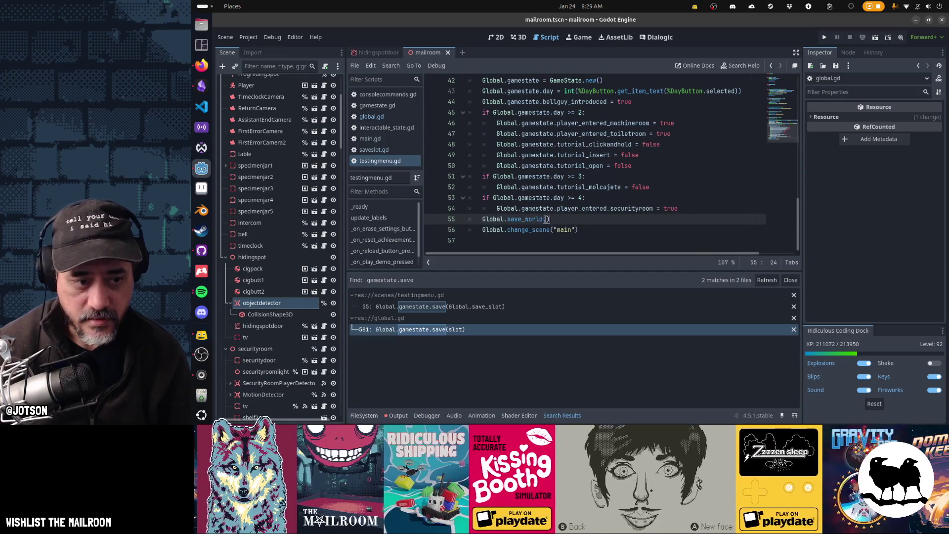
- Open the gamestate.save call in global.gd's save_world and refresh the results to 1 match
click(377, 118)
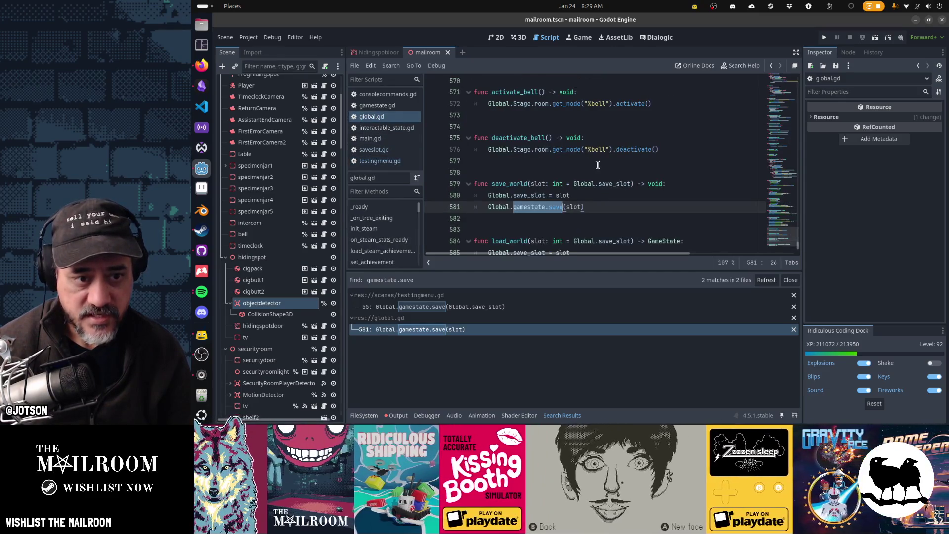
scroll(598, 164, down, 1)
click(536, 162)
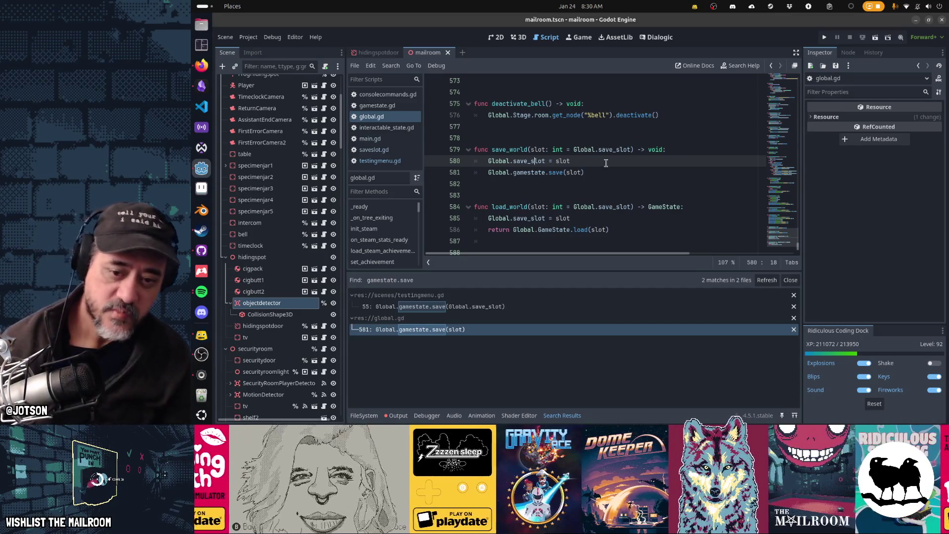
click(767, 280)
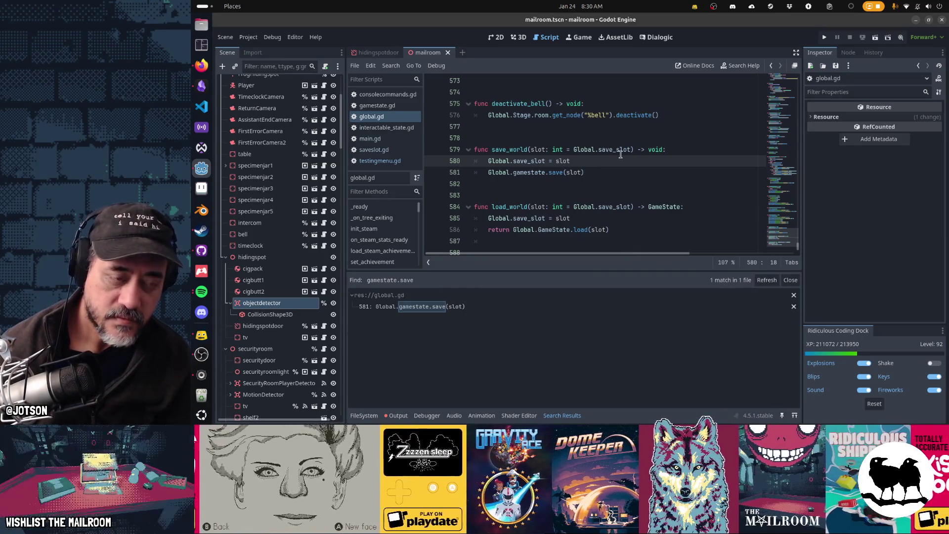
- Search gamestate.load, then switch saveslot.gd line 20 back to Global.load_world(slot) and save
key(ctrl+shift+f)
text(gamestate)
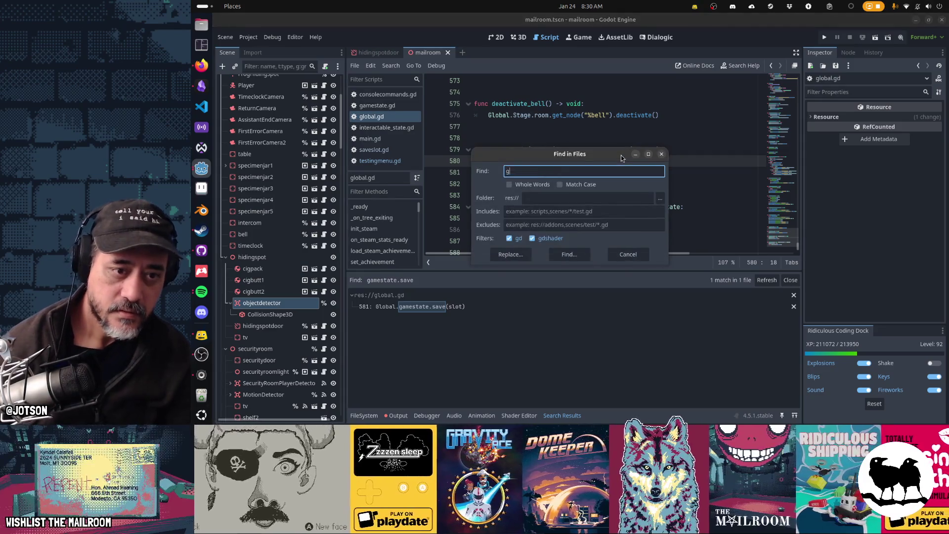
text(.load)
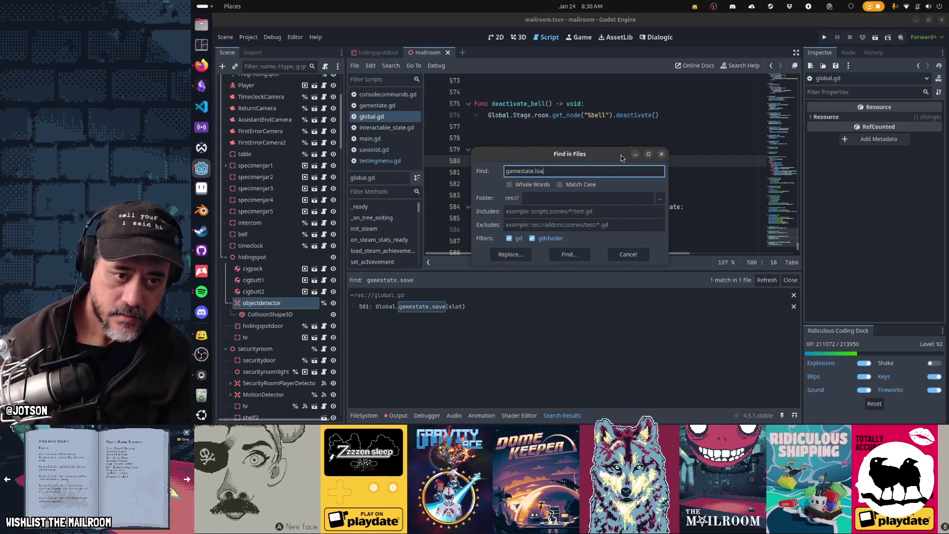
key(Return)
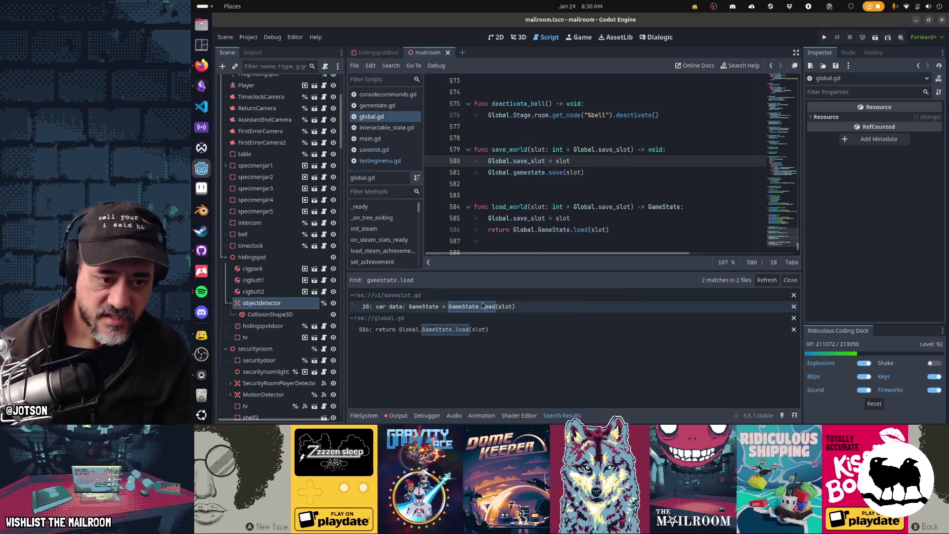
click(484, 306)
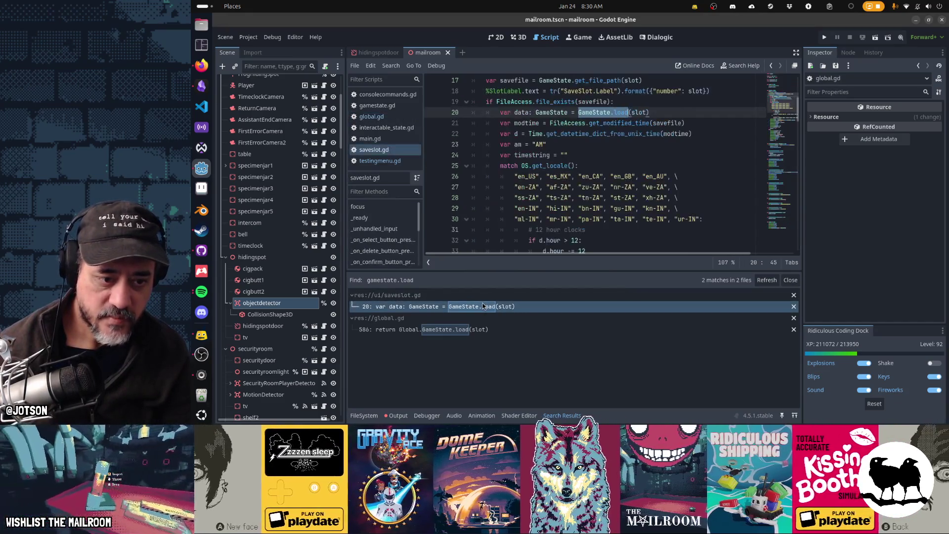
key(ctrl+shift+z)
key(ctrl+s)
- Refresh the gamestate.load results and open the single remaining match in global.gd
click(765, 281)
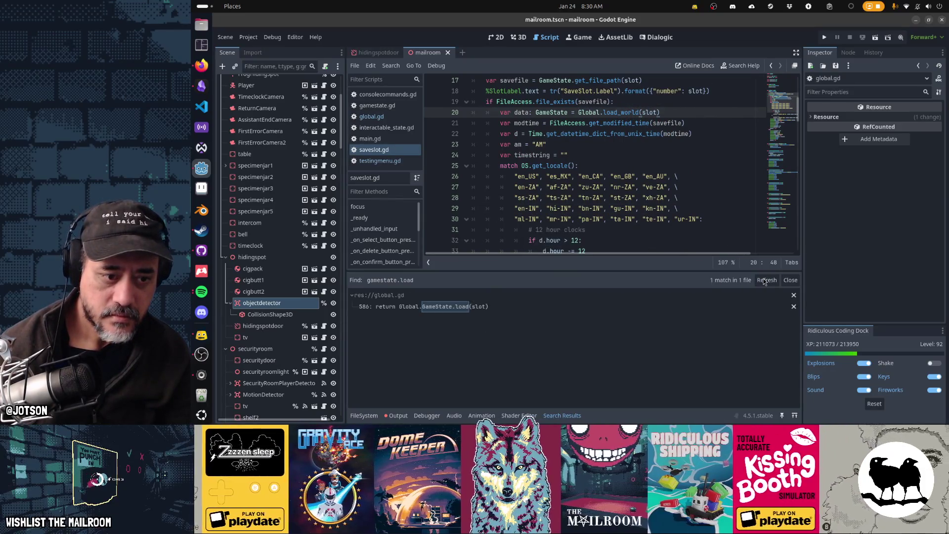
click(536, 306)
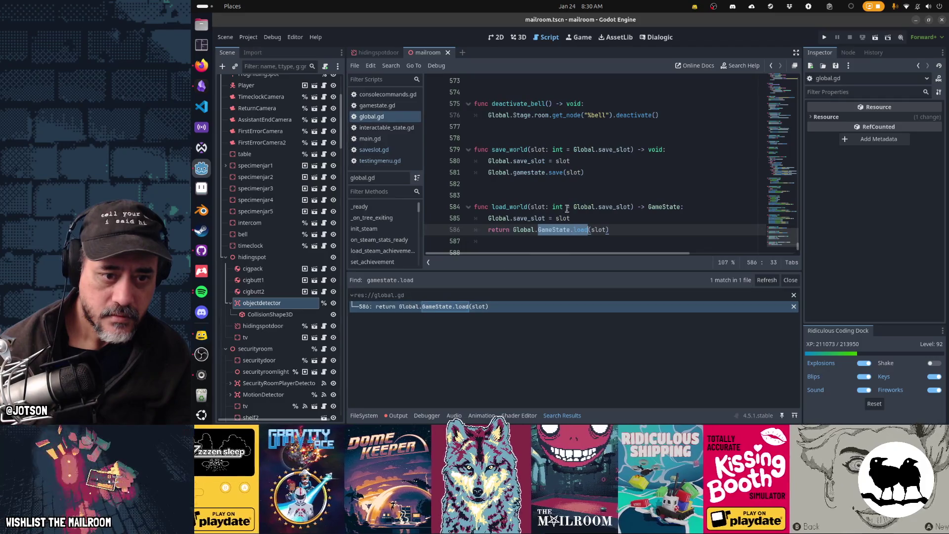
scroll(588, 160, down, 1)
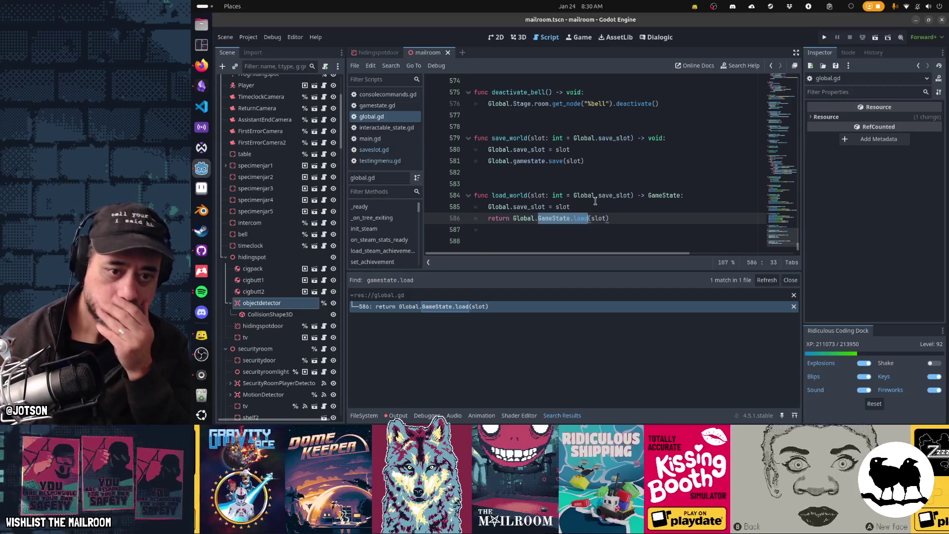
- Add a '# Deserialize objects' comment line below load_world's slot assignment
click(600, 205)
key(Return)
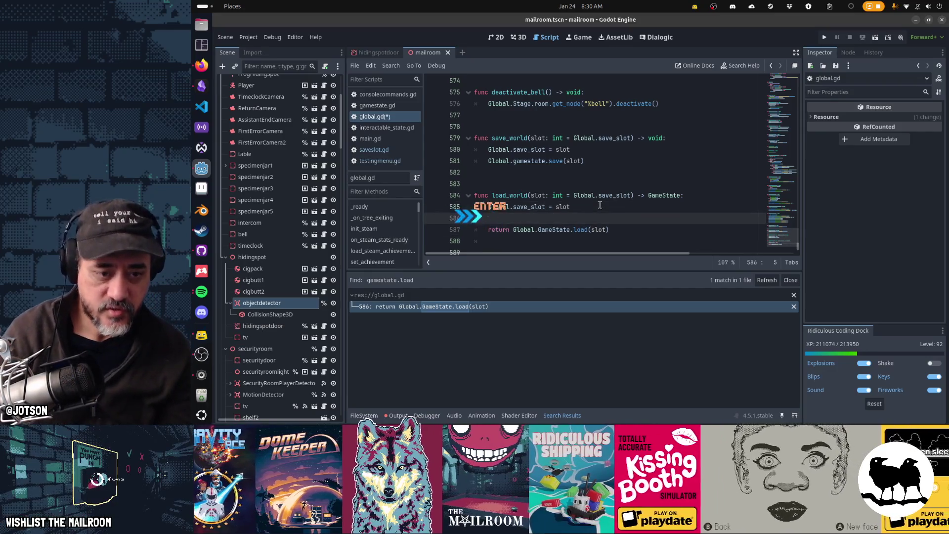
key(Return)
text(# Deserialize)
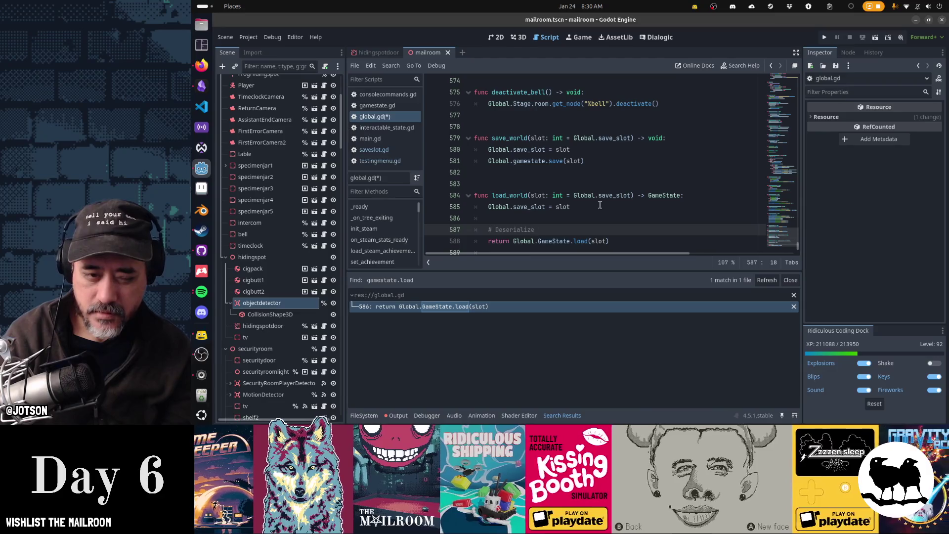
text( objects)
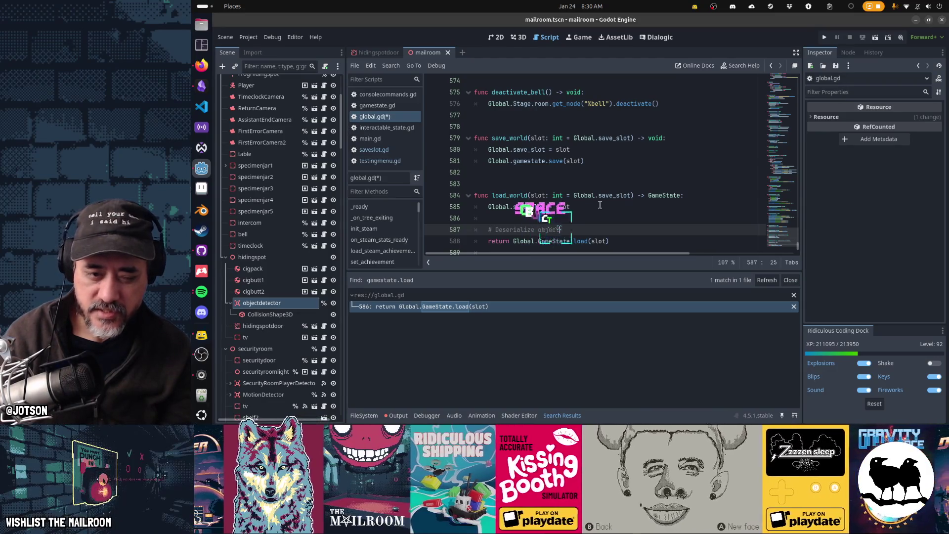
key(Down)
key(Home)
- Turn the return line into 'var gs: GameState = Global.GameState.load(slot)' followed by 'return gs'
key(ctrl+Delete)
text(var gamestate)
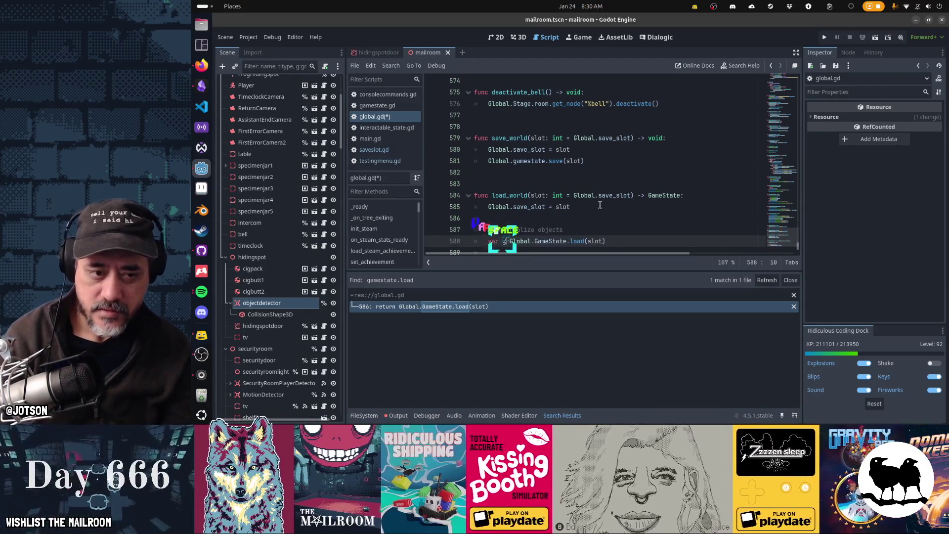
key(ctrl+shift+Left)
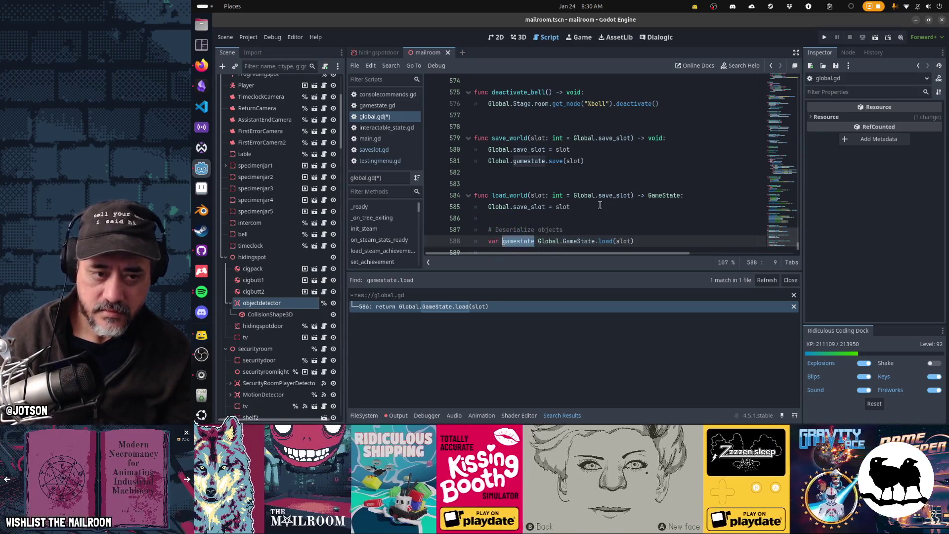
text(gs)
text( :)
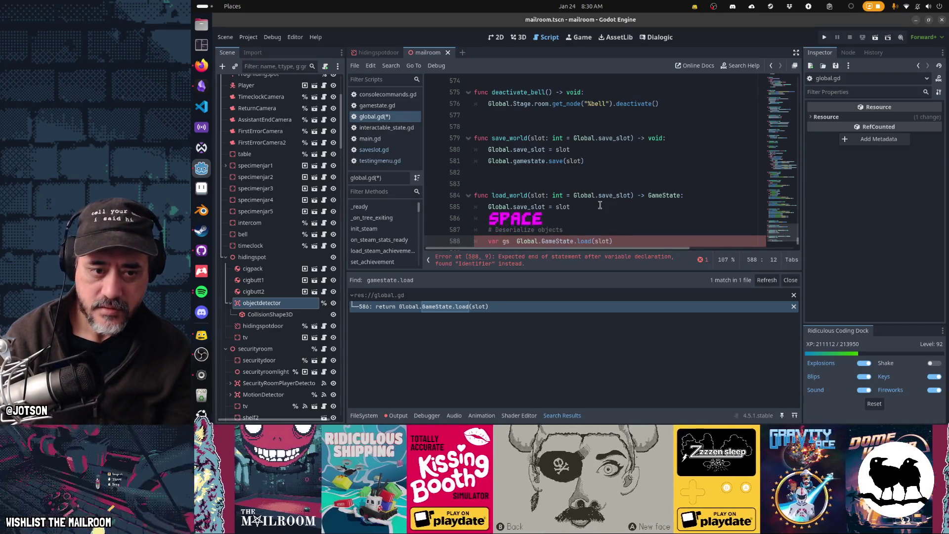
text(GameState =)
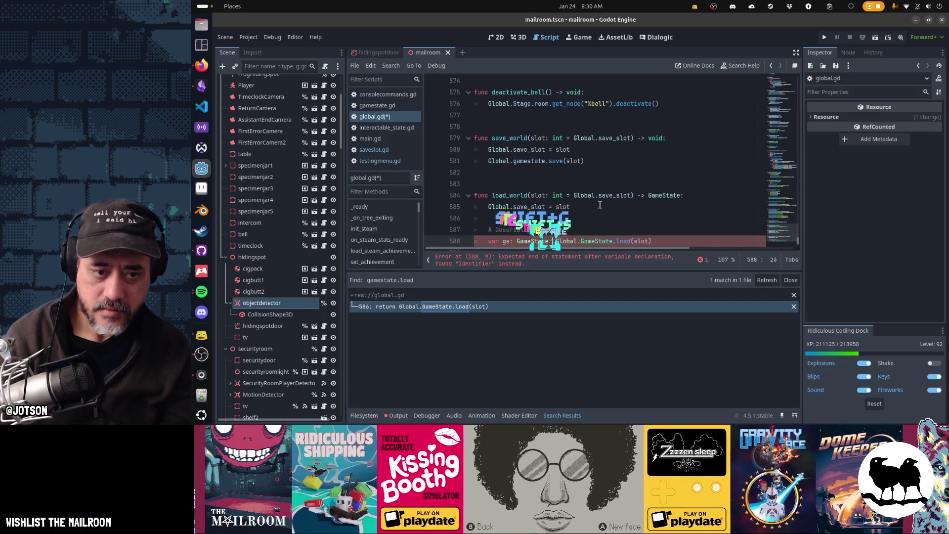
key(End)
key(Return)
text(return gs)
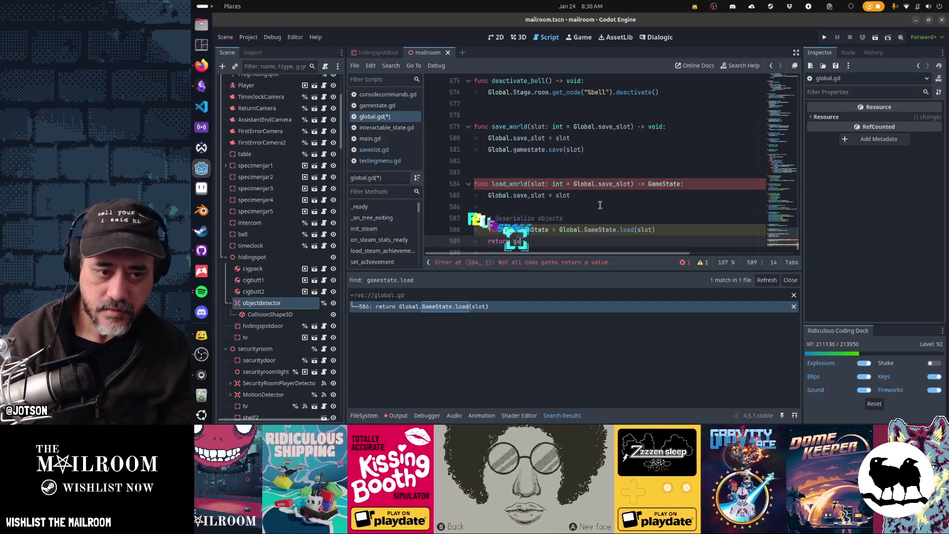
- Move the '# Deserialize objects' comment between the gs declaration and 'return gs'
key(Up)
key(Up)
key(Up)
key(Down)
key(Down)
key(Up)
key(Up)
key(Down)
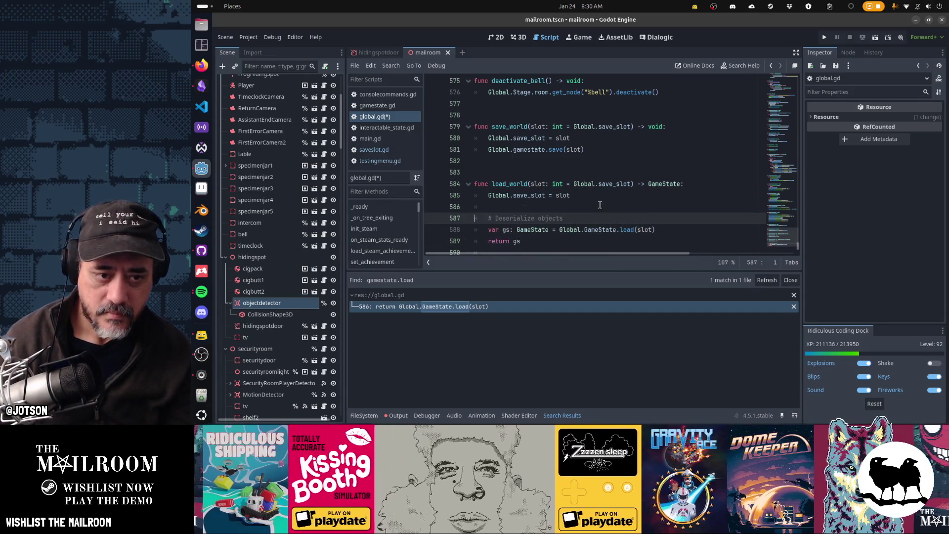
key(ctrl+x)
key(Return)
key(Return)
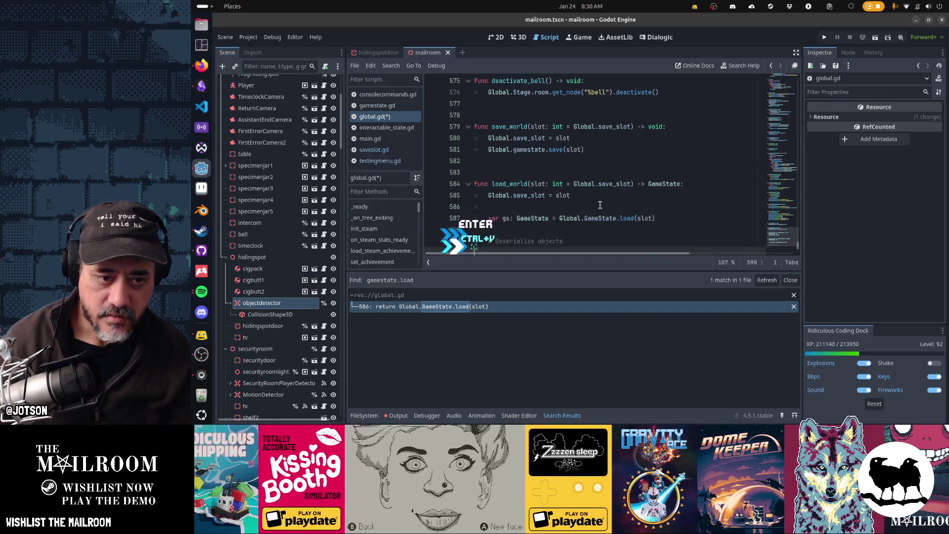
key(ctrl+v)
key(Tab)
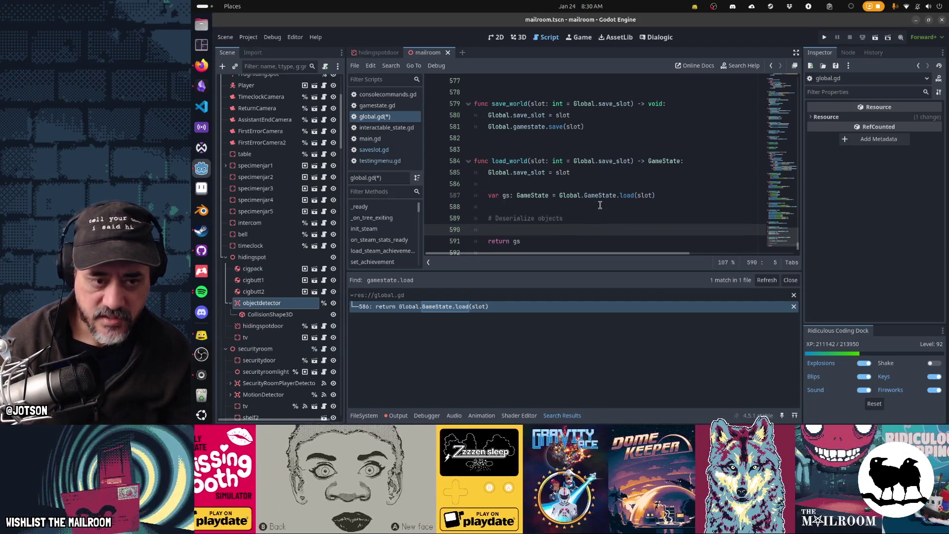
scroll(600, 205, down, 1)
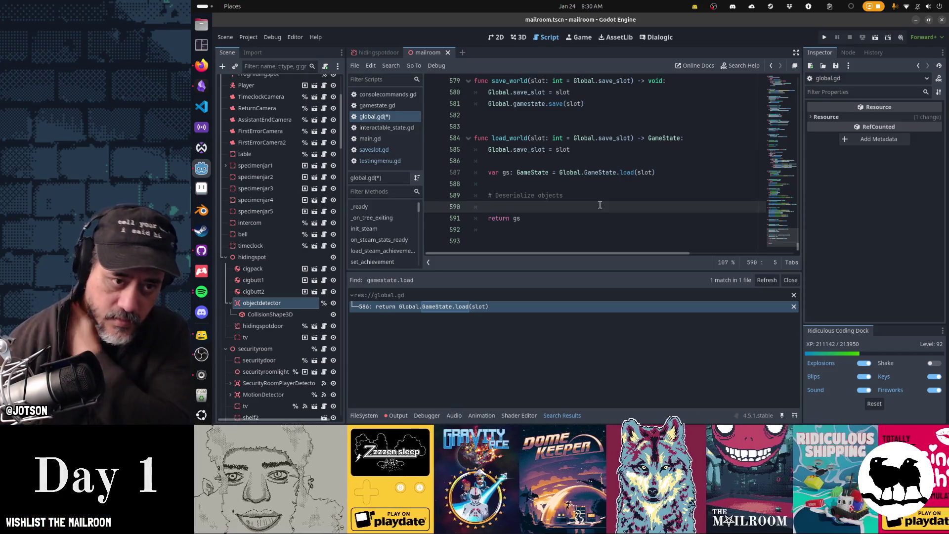
- Add a '# Serialize' comment above save_world's Global.gamestate.save(slot) call
key(Up)
key(Up)
scroll(600, 205, up, 1)
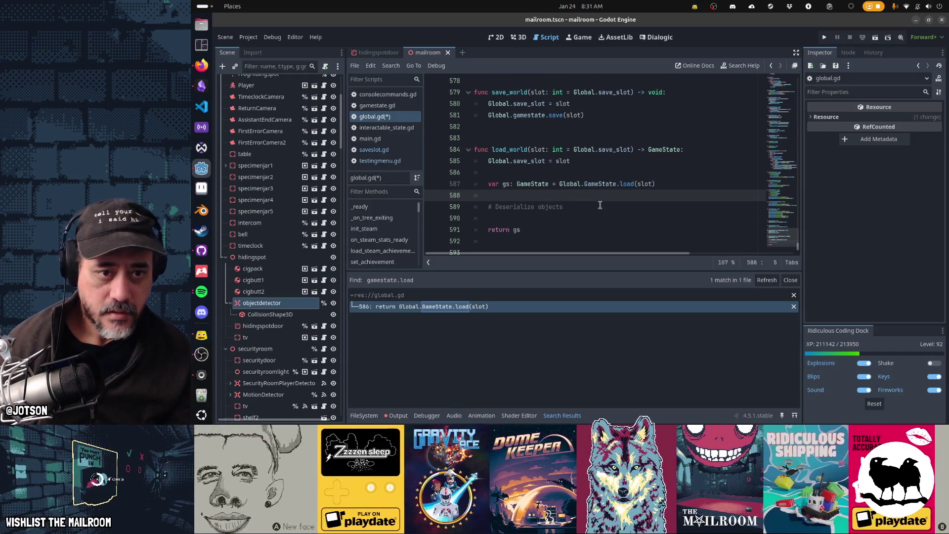
key(Up)
key(Up)
key(Up)
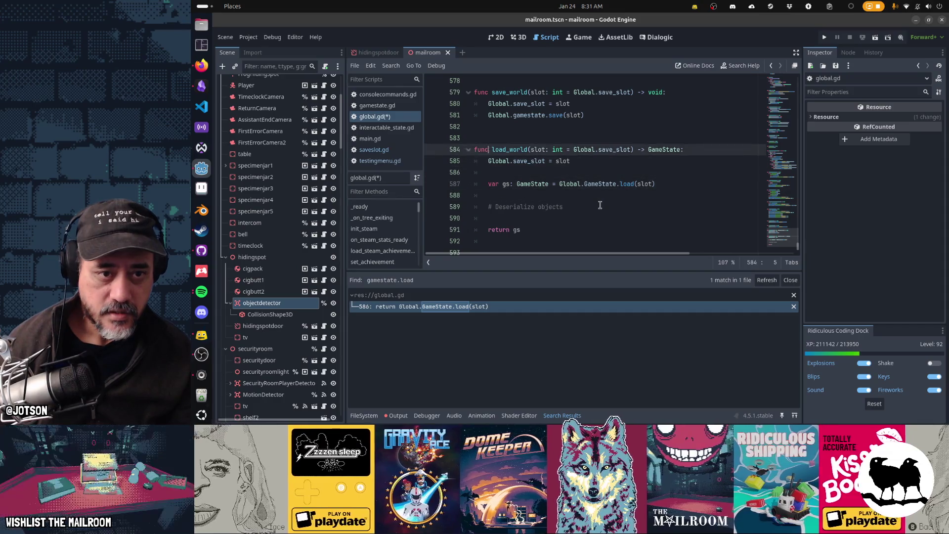
key(End)
key(Return)
key(Return)
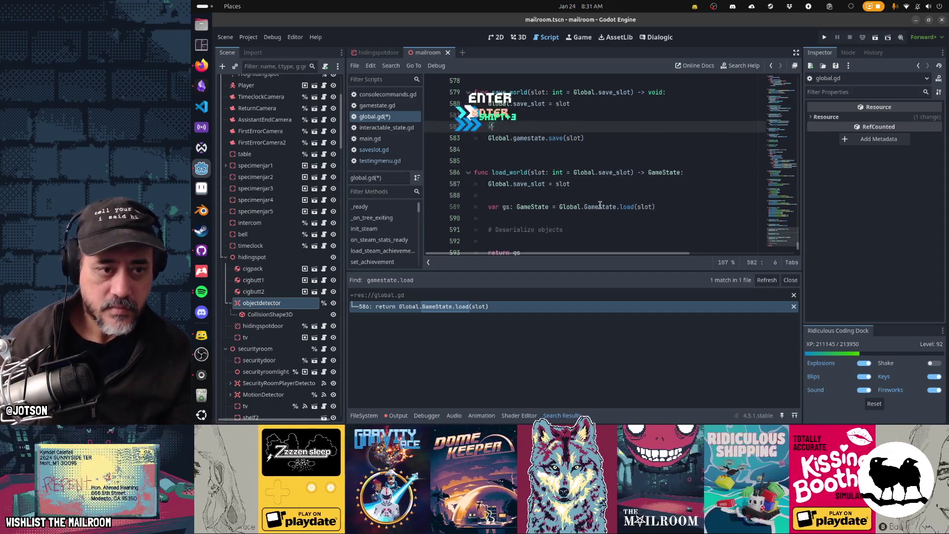
text(# Serialize)
key(Return)
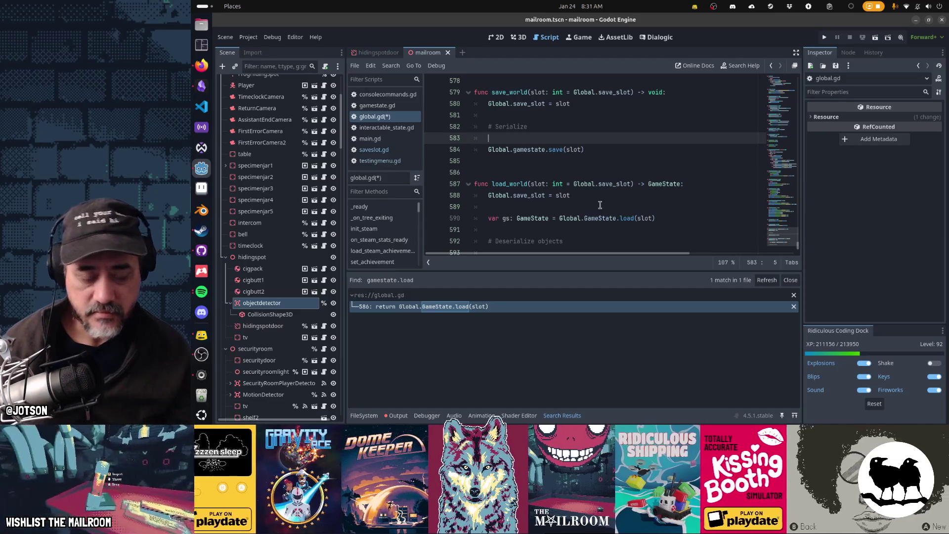
- Save global.gd, then refresh and close the search results panel
key(Up)
key(Up)
key(Up)
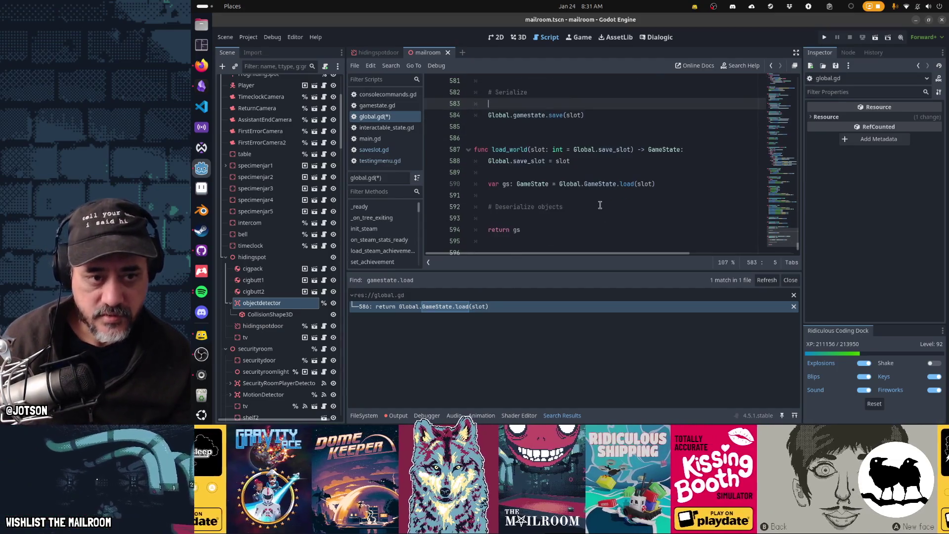
key(Down)
key(Down)
key(Down)
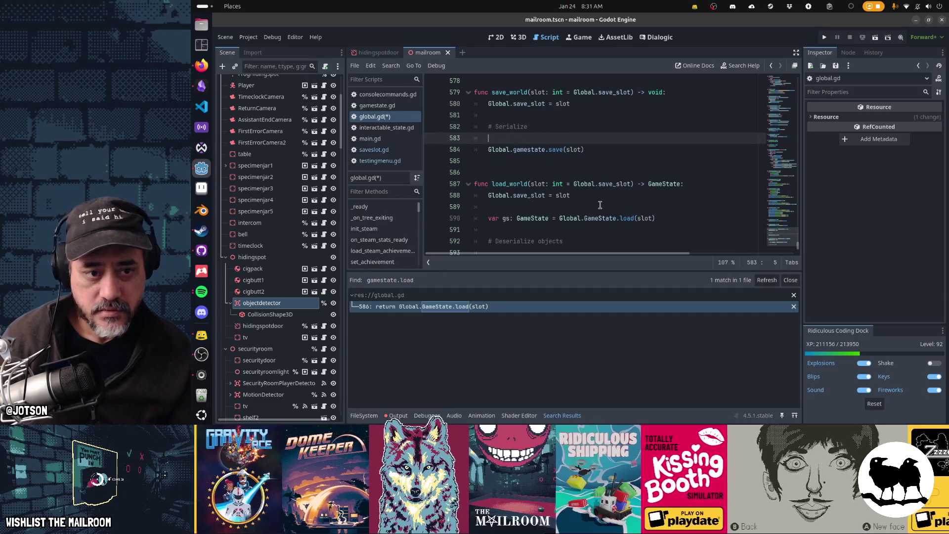
key(Down)
key(Down)
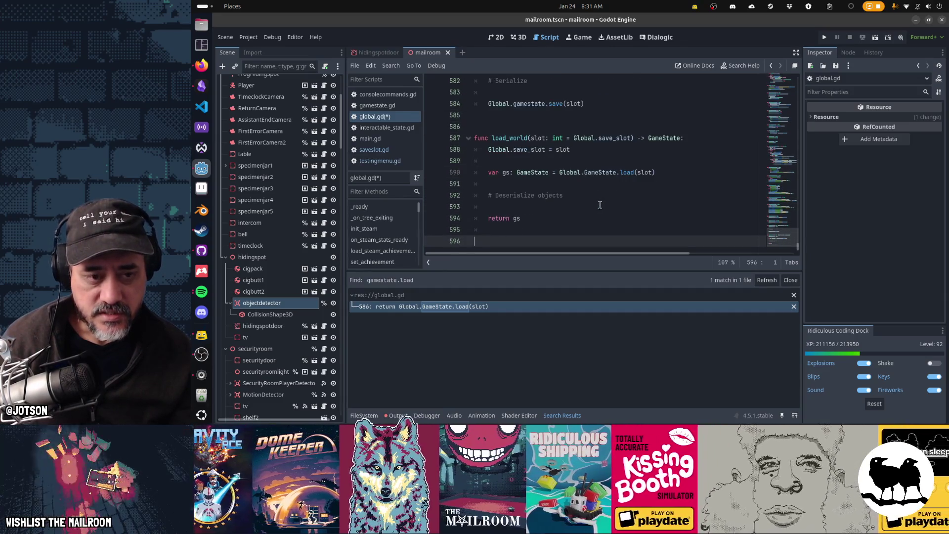
key(ctrl+s)
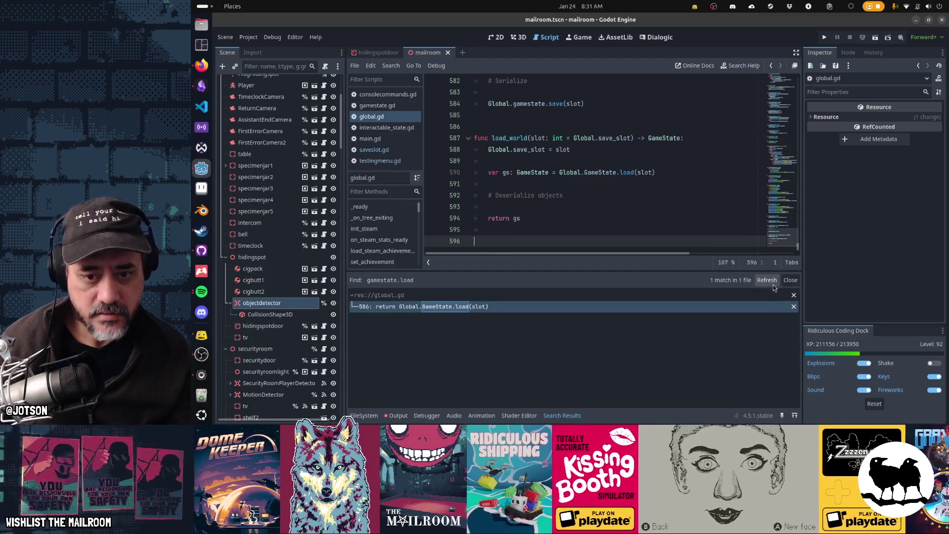
click(768, 281)
click(788, 280)
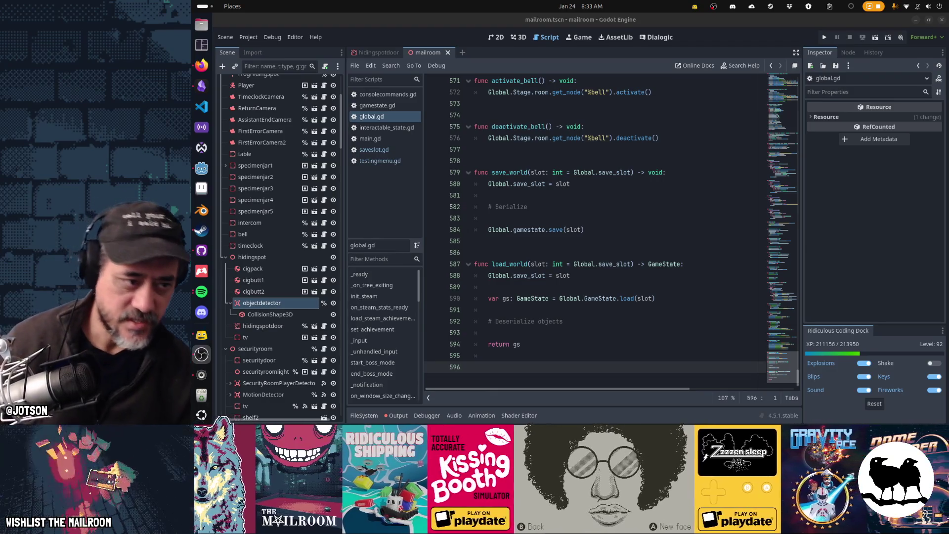
- Bring the Godot editor forward, then launch Blender from the dock
key(alt+Tab)
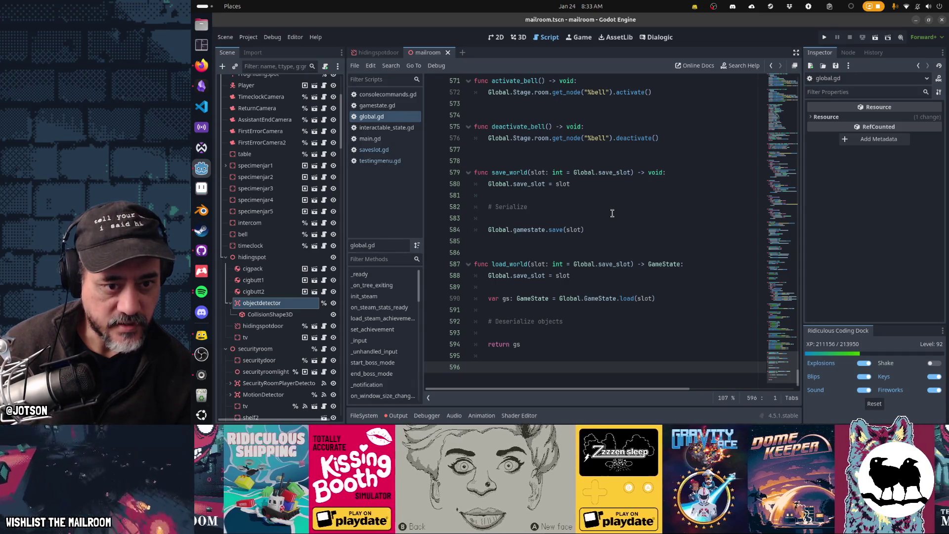
click(210, 215)
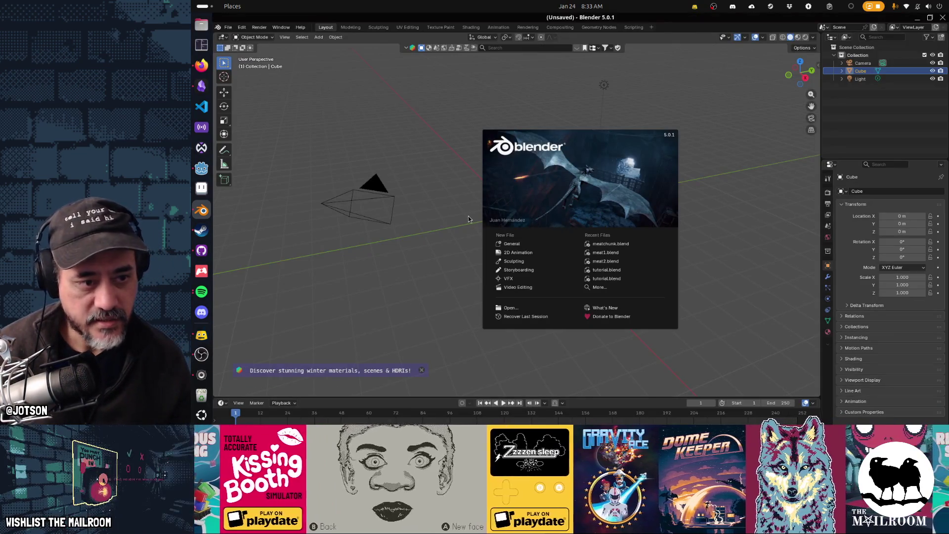
- Start appending from frog.blend in the mailroom/game/models folder
click(468, 220)
click(229, 28)
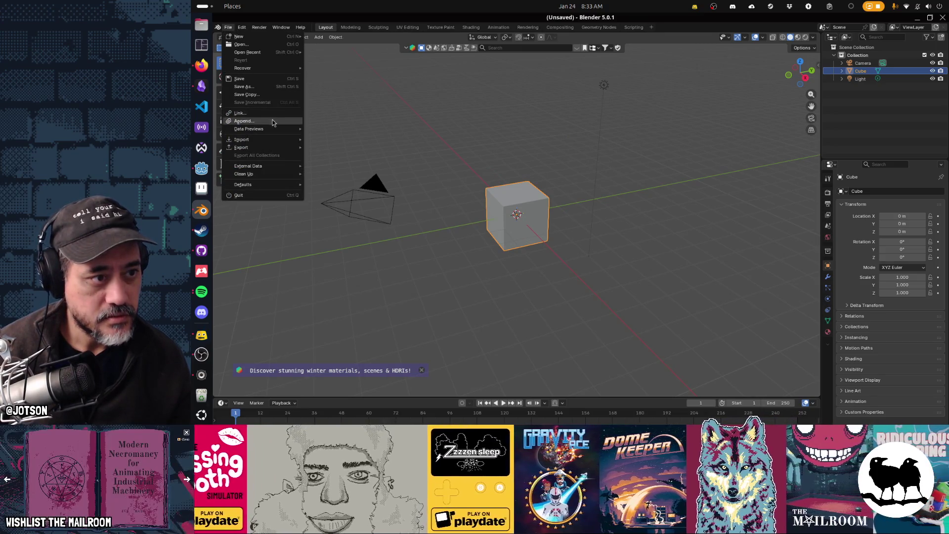
click(272, 121)
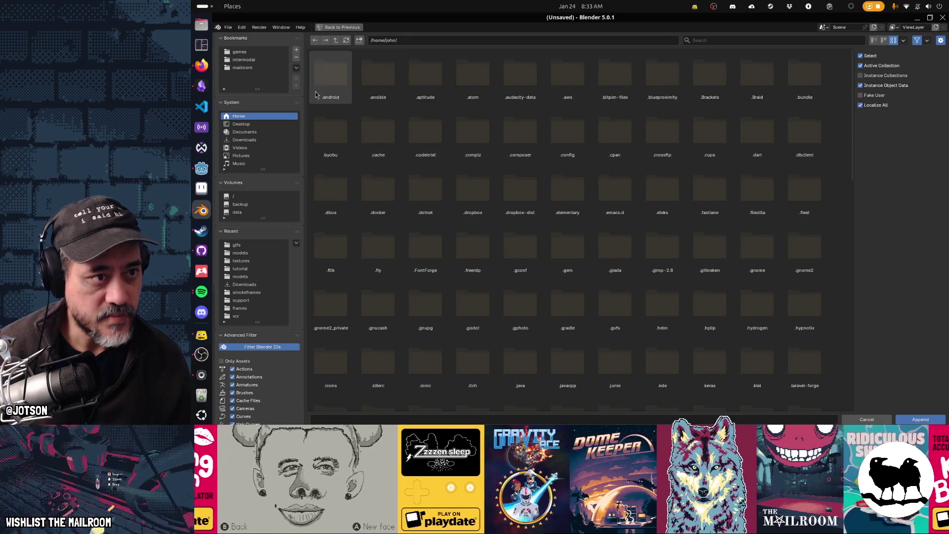
click(242, 67)
click(410, 87)
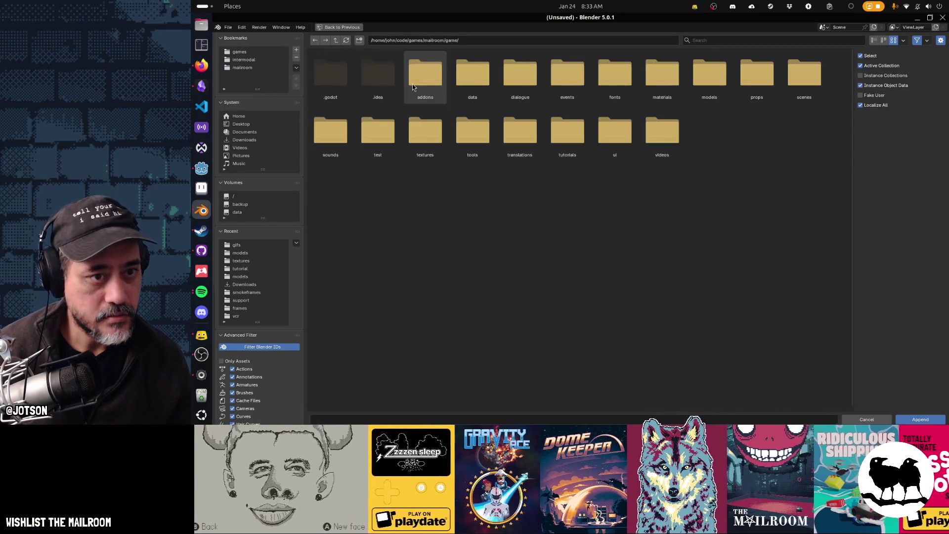
click(709, 77)
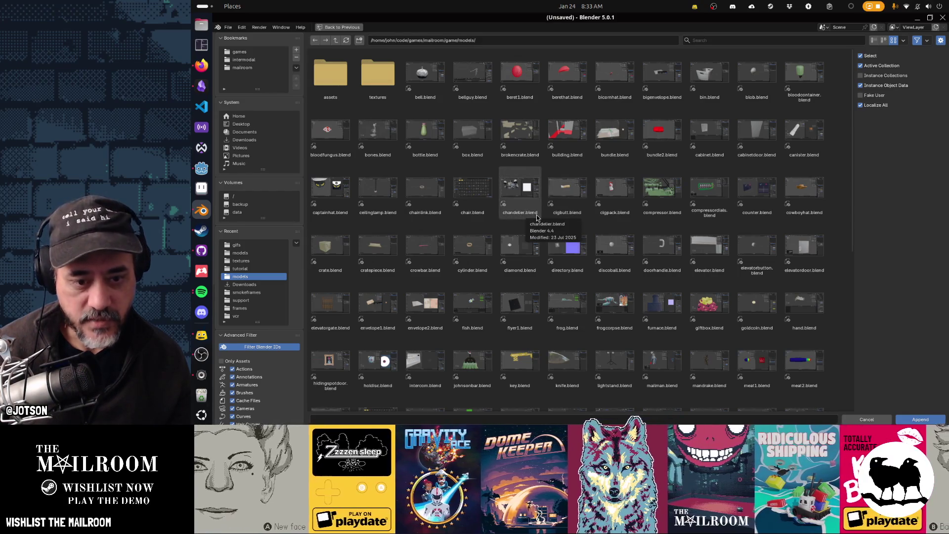
double_click(570, 314)
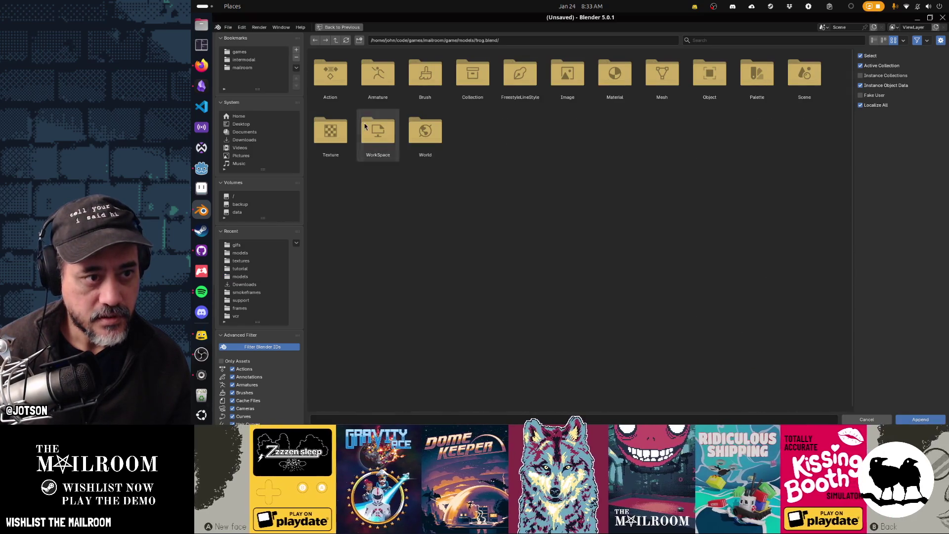
- Browse frog.blend's Armature and Action categories, then enter its Object category
click(374, 80)
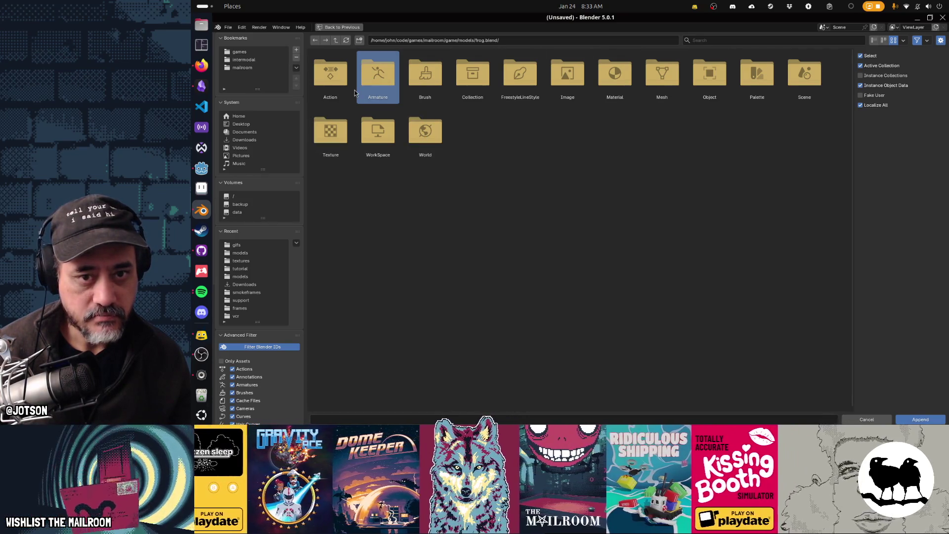
double_click(332, 79)
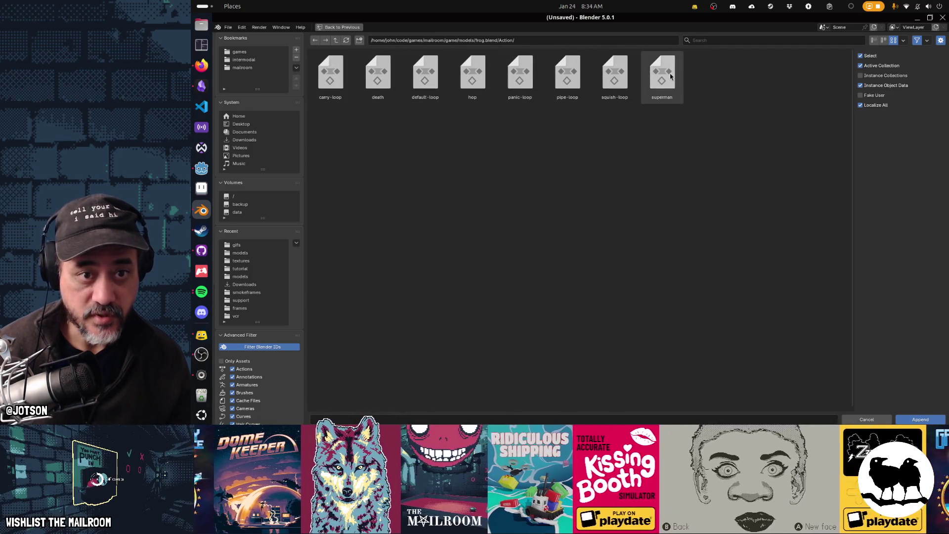
click(336, 42)
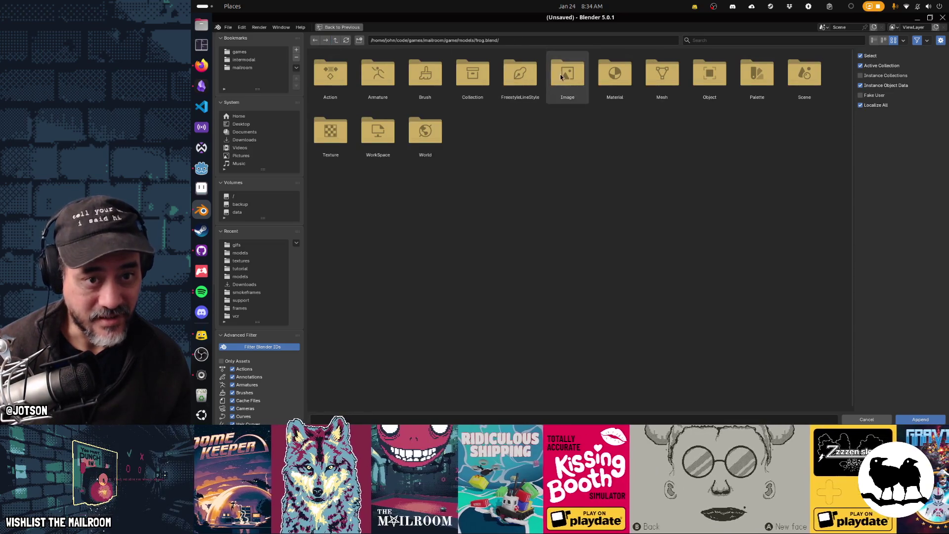
click(710, 82)
click(711, 82)
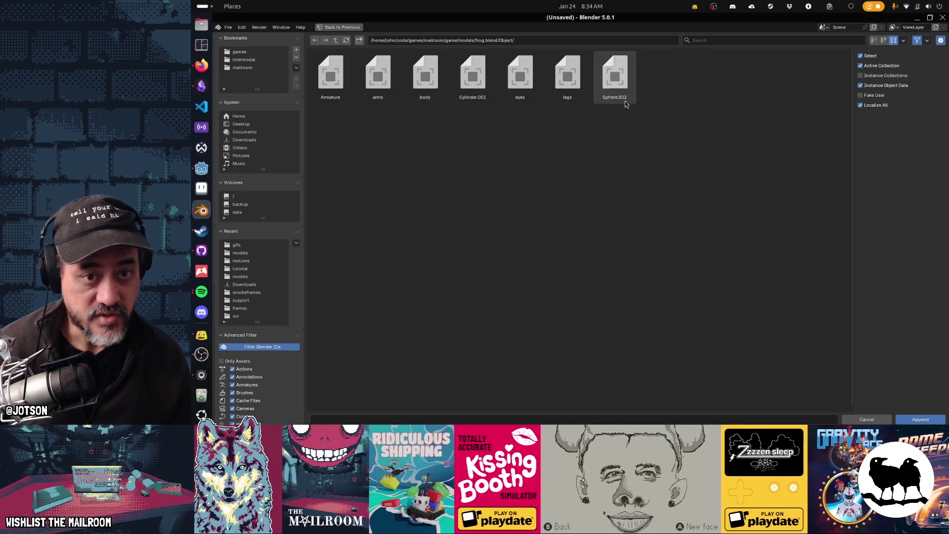
- Pick through legs, eyes, Cylinder.001, body and arms, ending on the Armature object
click(566, 91)
click(520, 89)
click(473, 89)
click(425, 89)
click(378, 89)
click(341, 87)
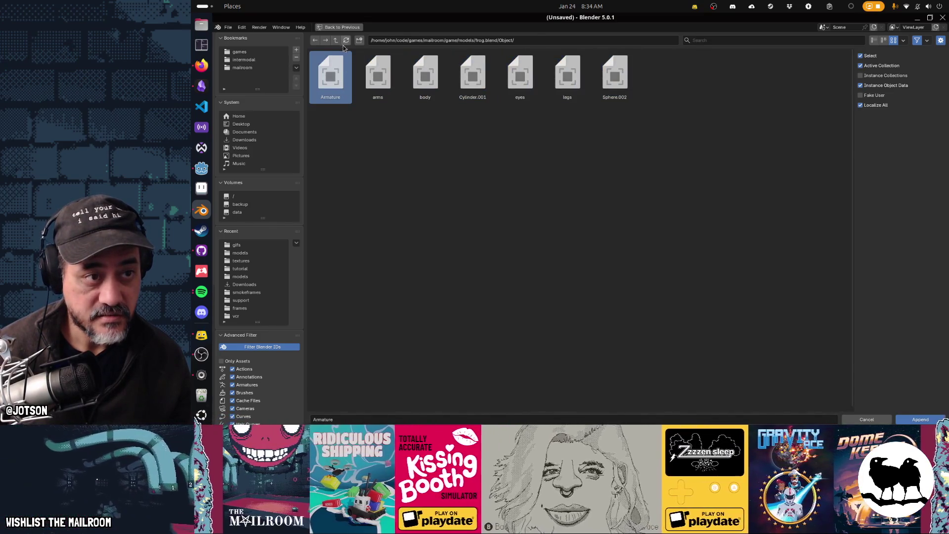
- Re-enter the Object category, choose Armature and append it into the scene
click(336, 40)
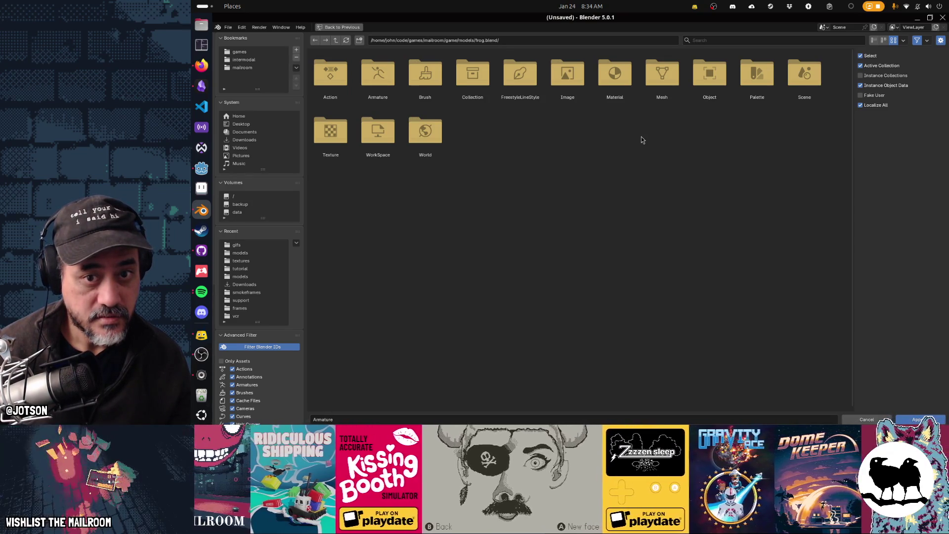
click(710, 79)
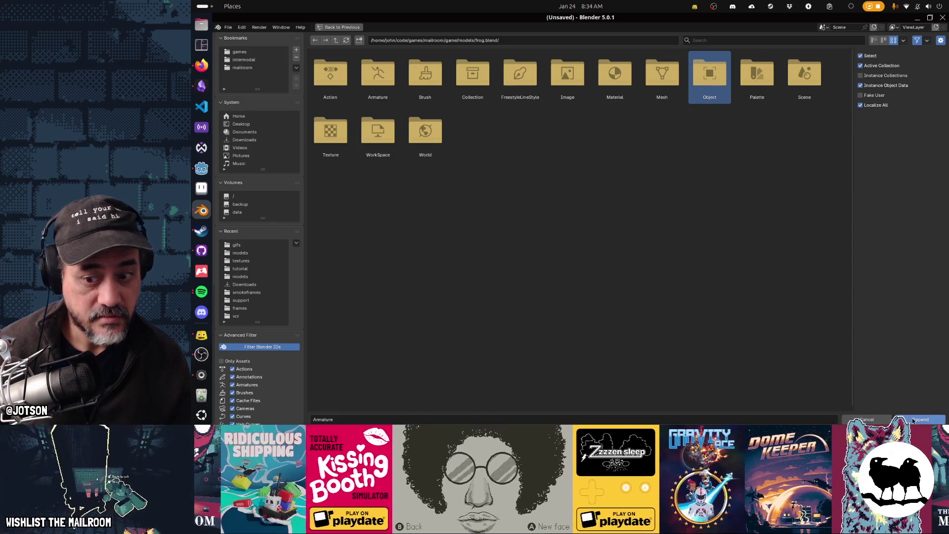
click(914, 421)
key(Right)
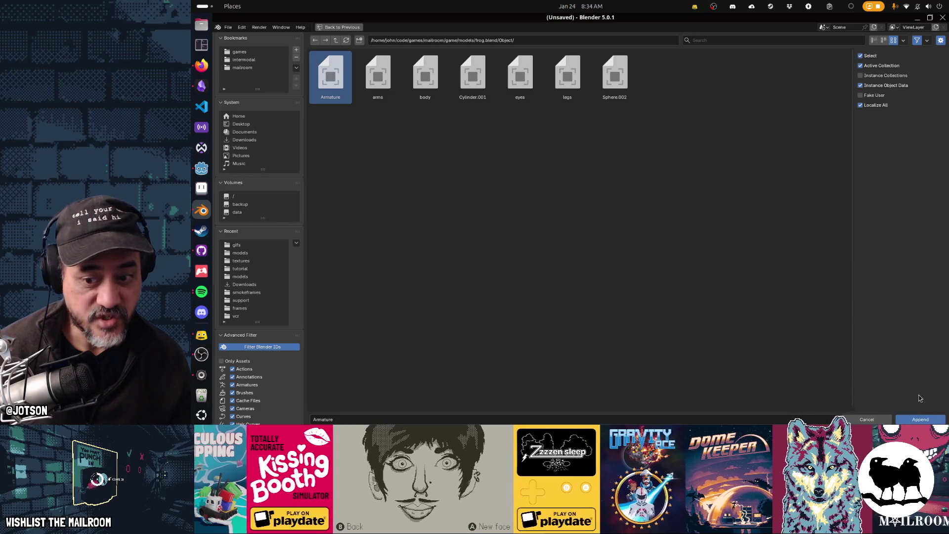
click(920, 420)
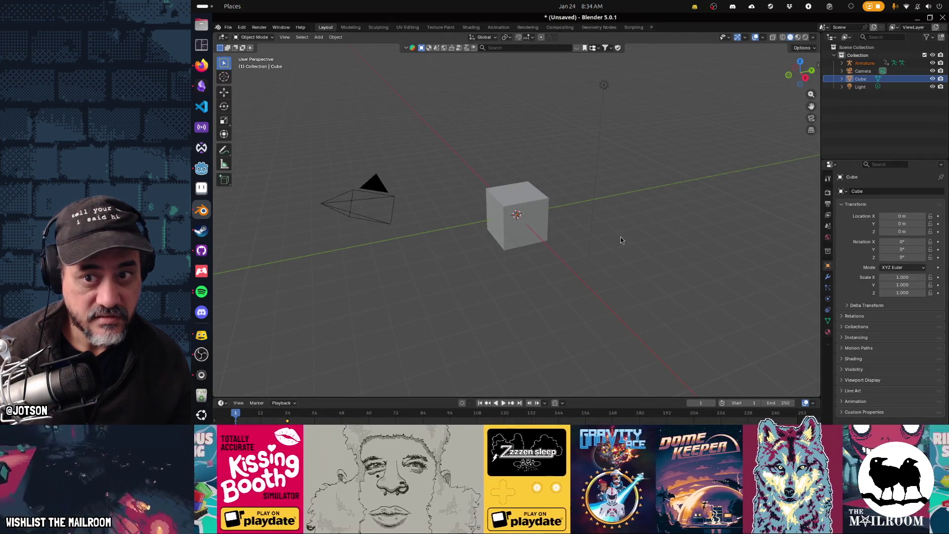
- Expand Armature and Armature.001 in the Outliner to reveal root, tail, eye.L and eye.R bones
click(865, 63)
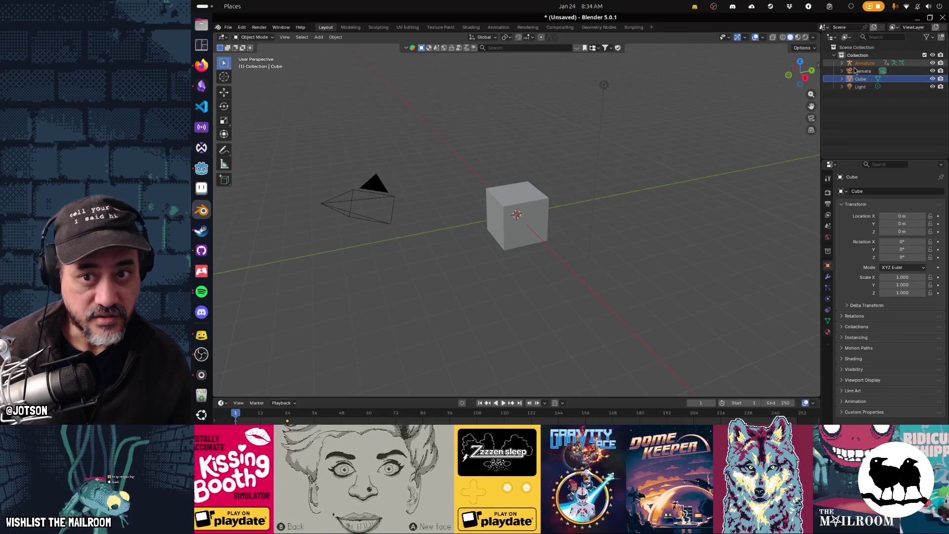
click(843, 64)
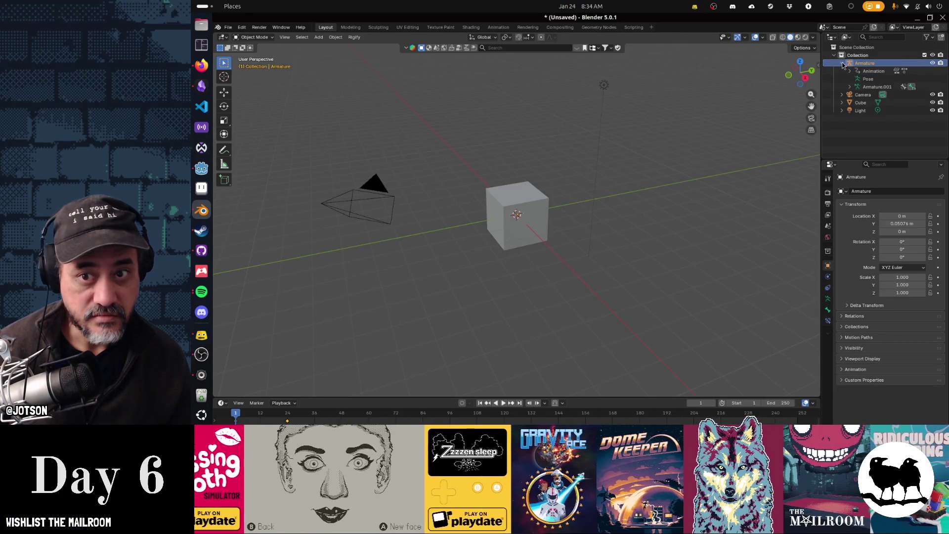
click(850, 87)
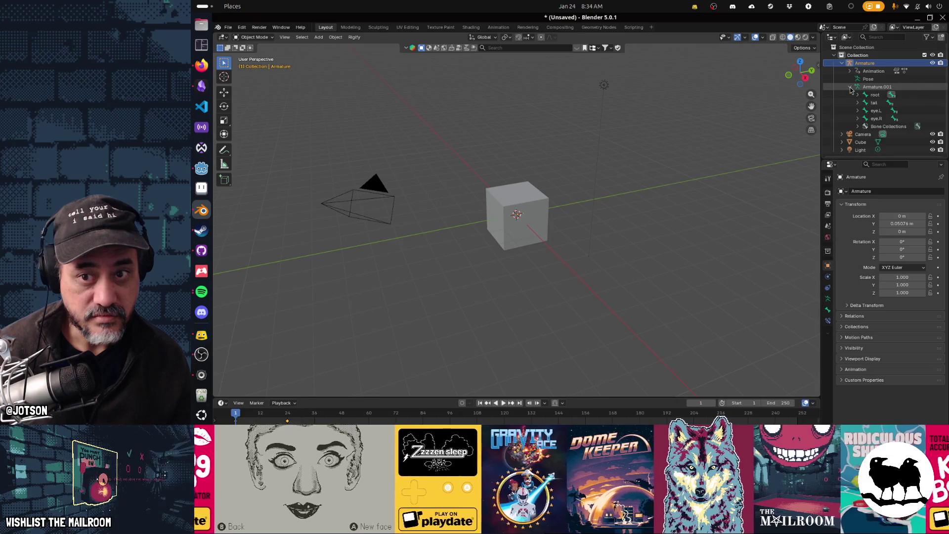
scroll(640, 213, down, 6)
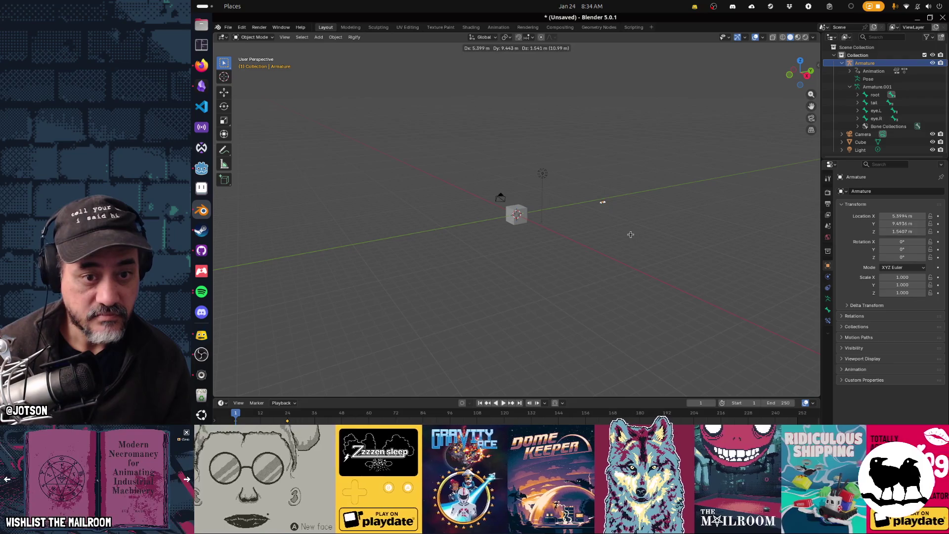
drag(632, 237, 565, 253)
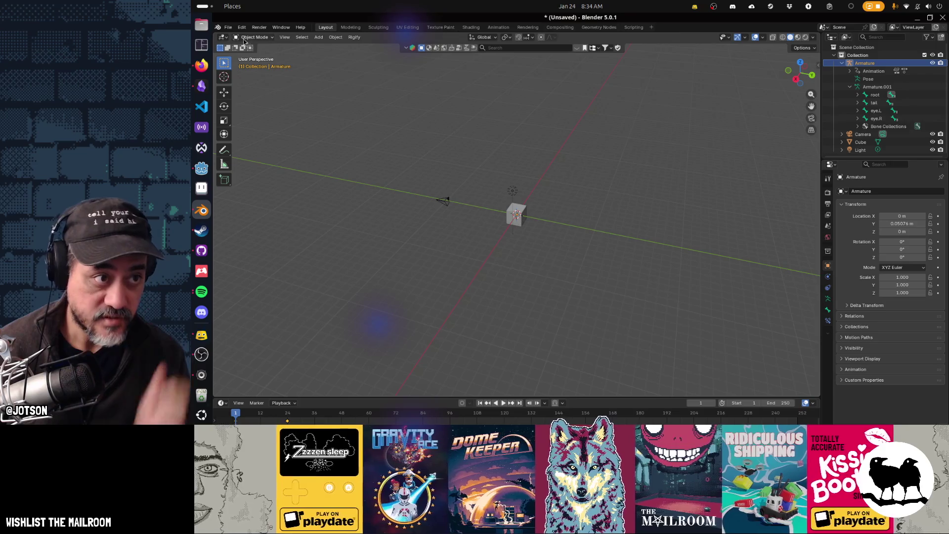
click(228, 28)
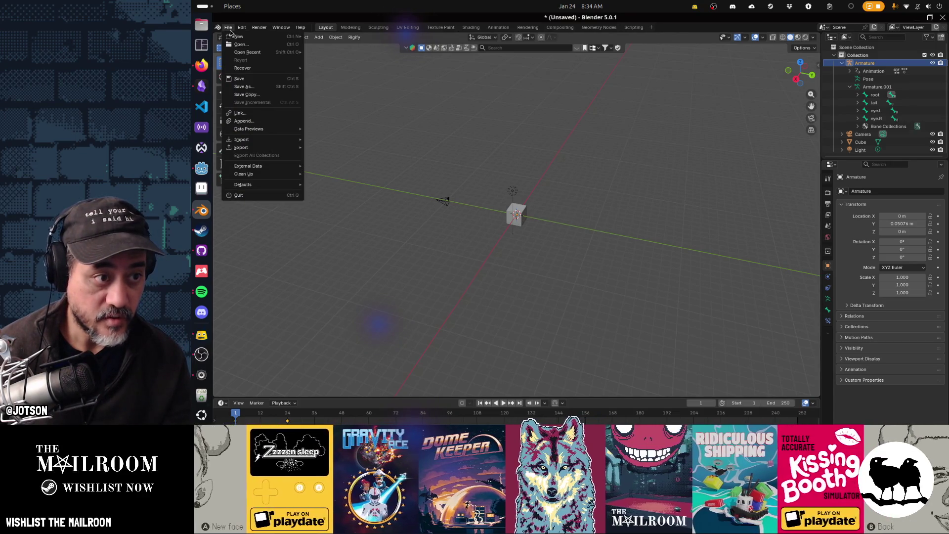
- Append Armature, arms, body, Cylinder.001, eyes, legs and Sphere.002 from frog.blend
click(245, 121)
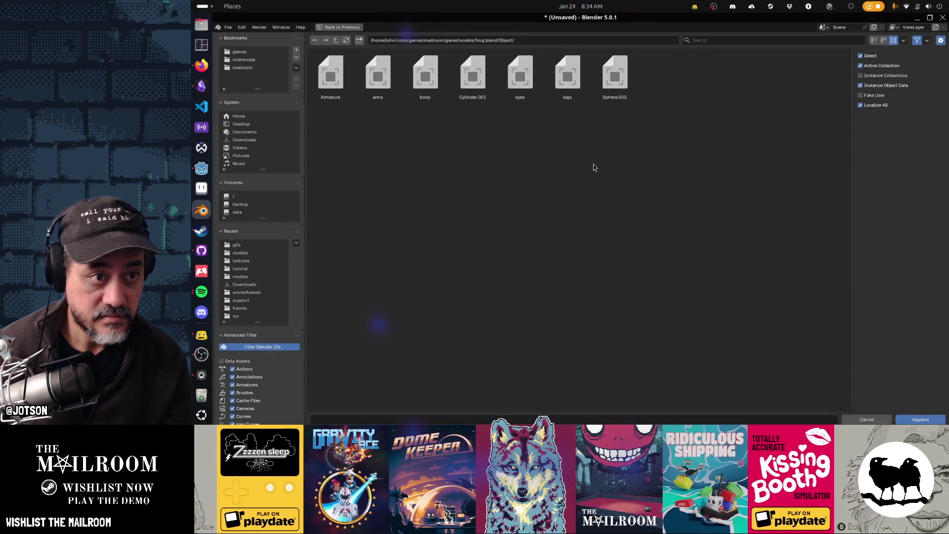
click(330, 74)
shift+click(378, 74)
shift+click(425, 77)
shift+click(478, 86)
shift+click(520, 79)
shift+click(568, 79)
shift+click(615, 79)
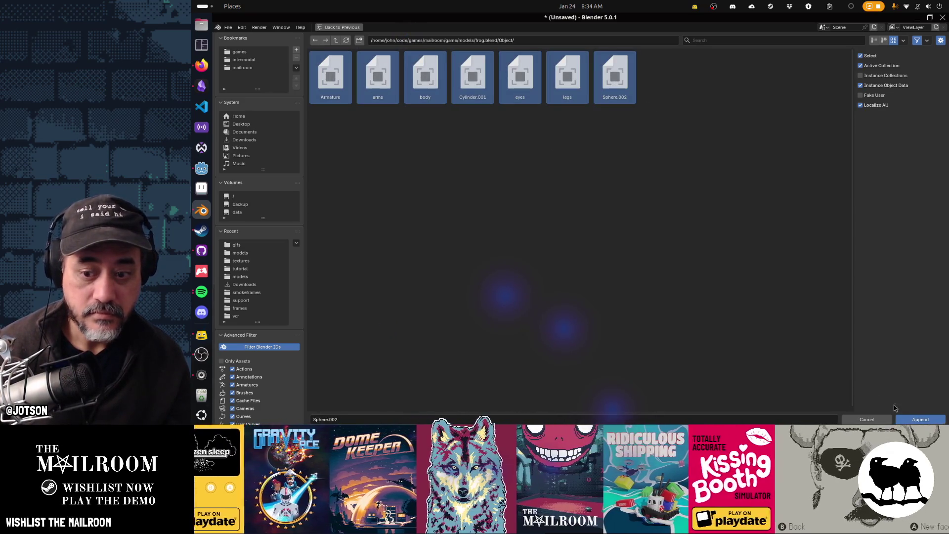
click(914, 421)
- Move the appended frog aside, then delete the frog armatures, leaving Camera, Cube and Light
mouse_move(557, 287)
mouse_down()
mouse_move(671, 270)
mouse_move(566, 278)
mouse_up()
key(g)
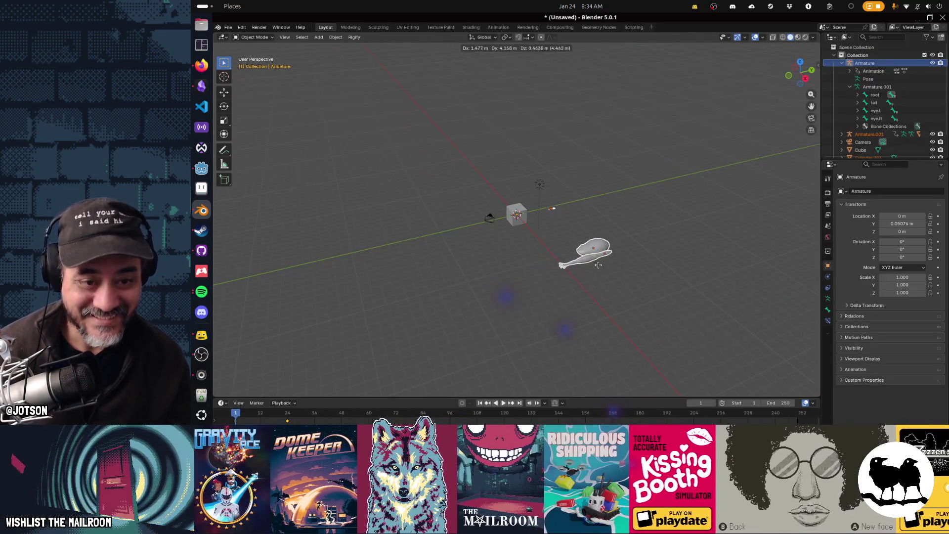
drag(497, 294, 532, 199)
click(514, 232)
mouse_move(514, 233)
mouse_down()
mouse_move(618, 232)
mouse_move(593, 260)
mouse_up()
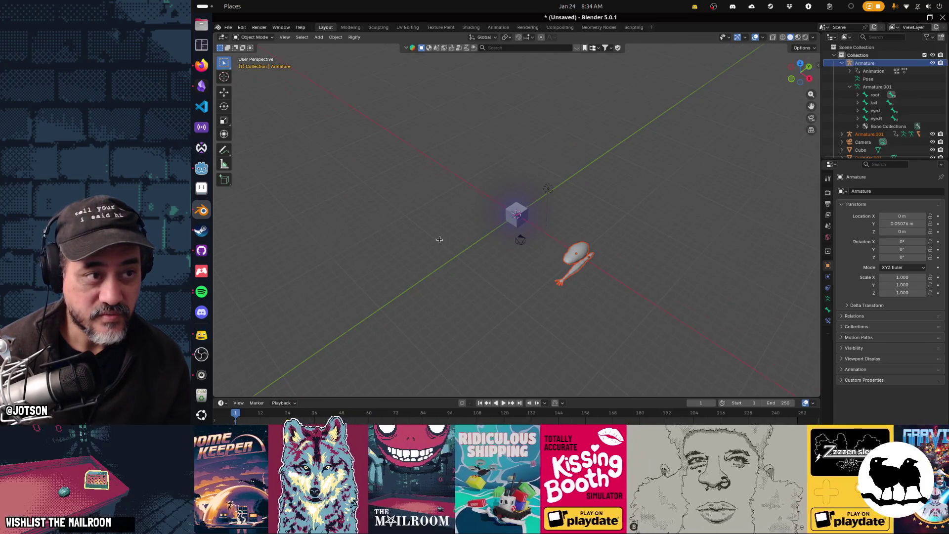
drag(465, 245, 456, 235)
key(Delete)
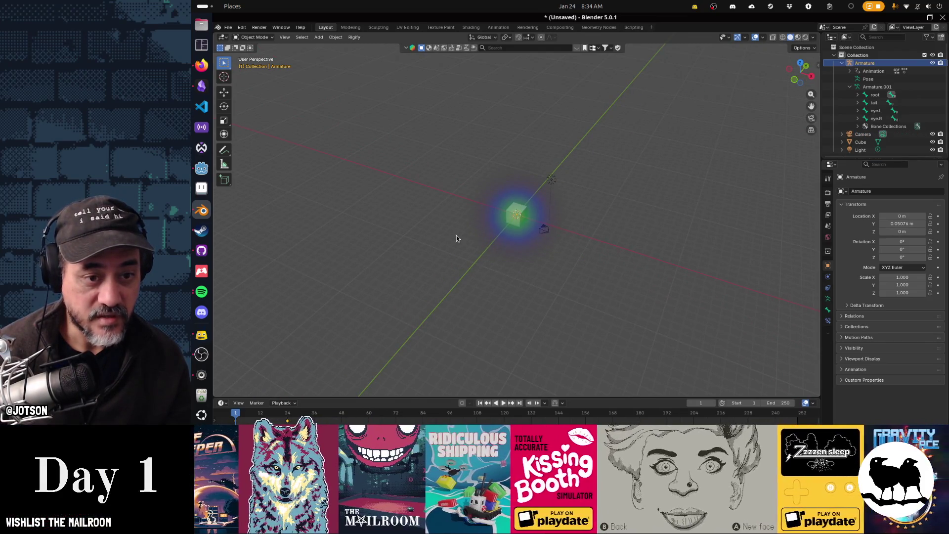
key(ctrl+z)
key(ctrl+z)
key(ctrl+z)
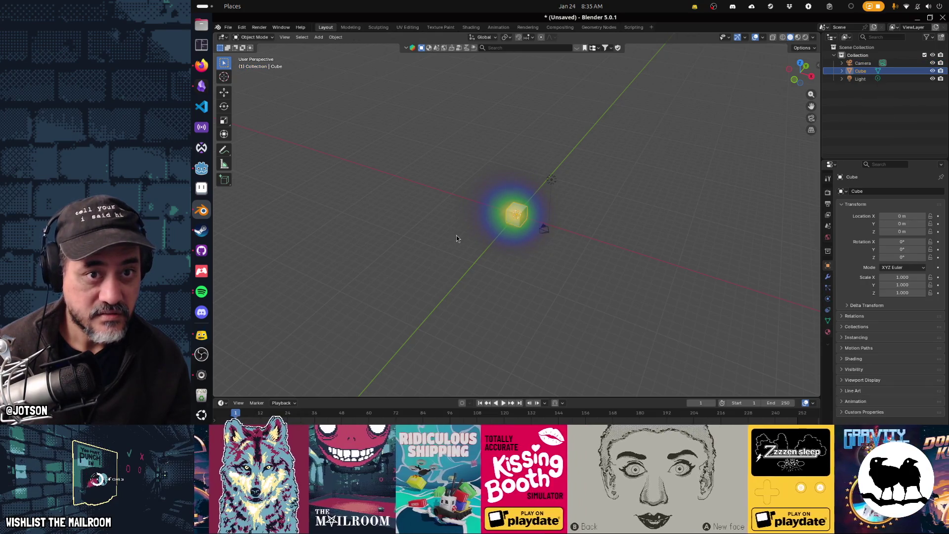
- Begin a new General file but keep the current unsaved scene instead
click(434, 180)
key(ctrl+n)
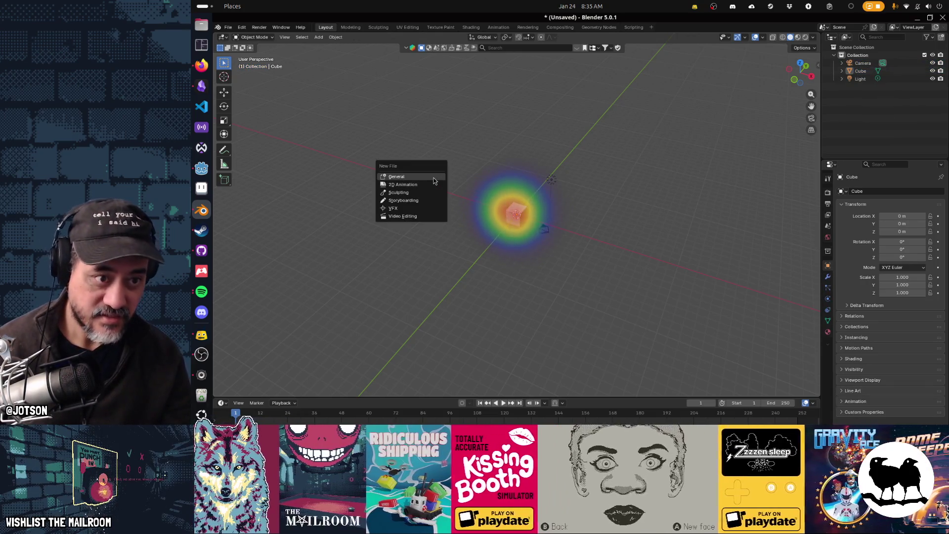
click(434, 178)
click(598, 241)
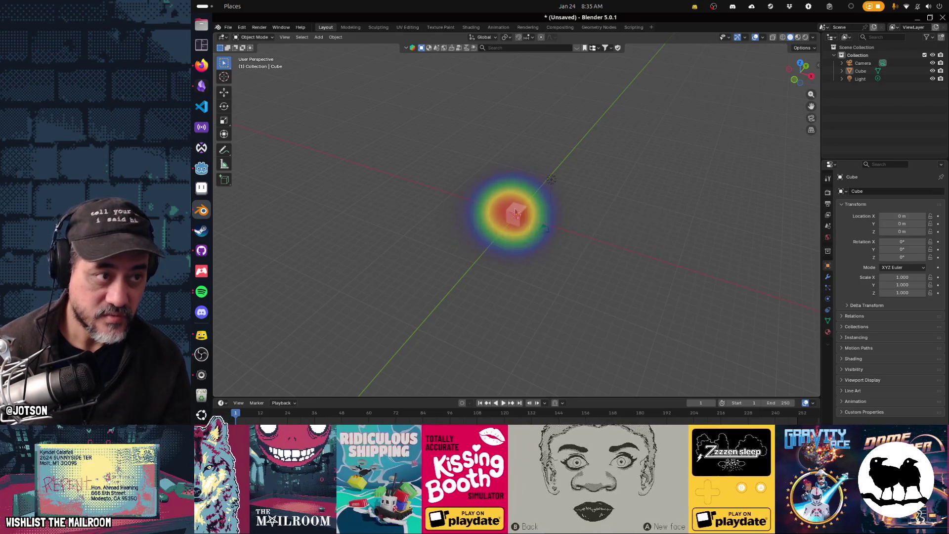
- Launch a second Blender window and dismiss its splash screen
right_click(200, 210)
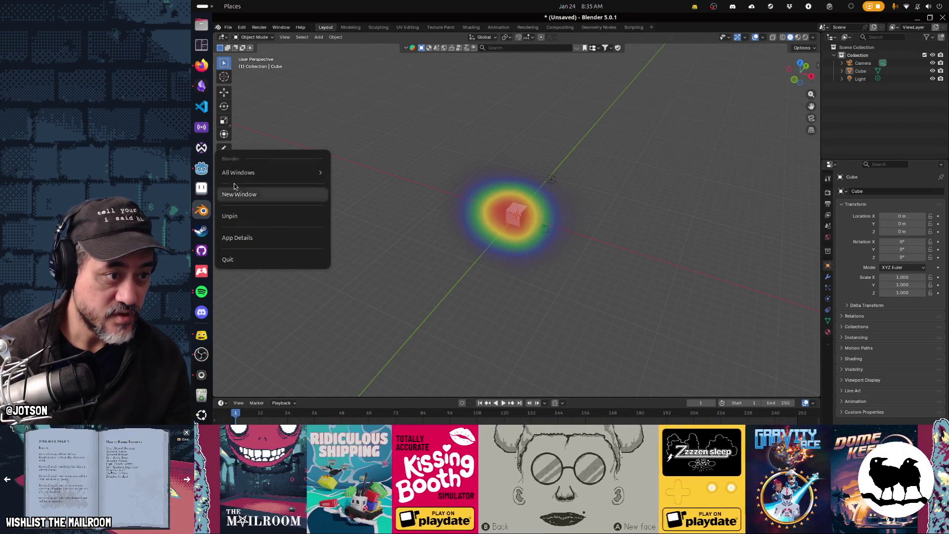
click(240, 193)
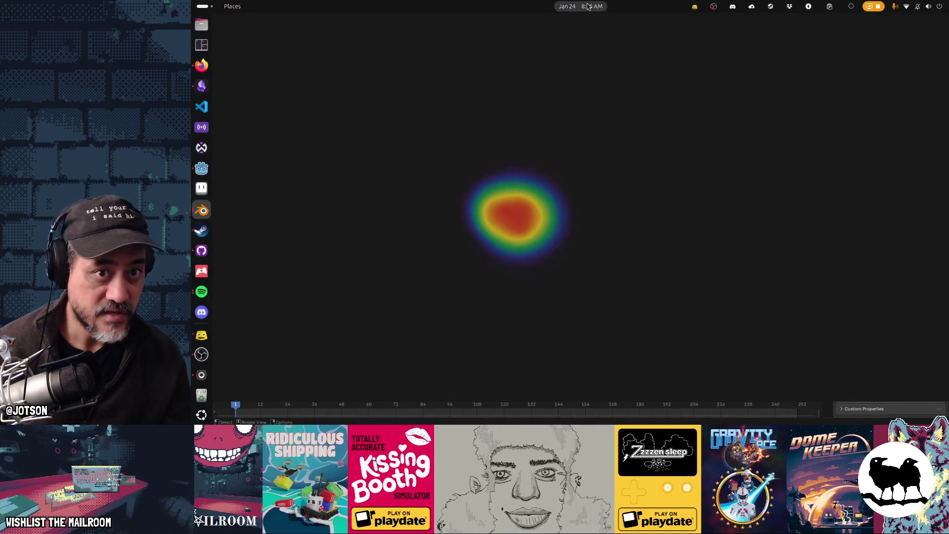
click(581, 6)
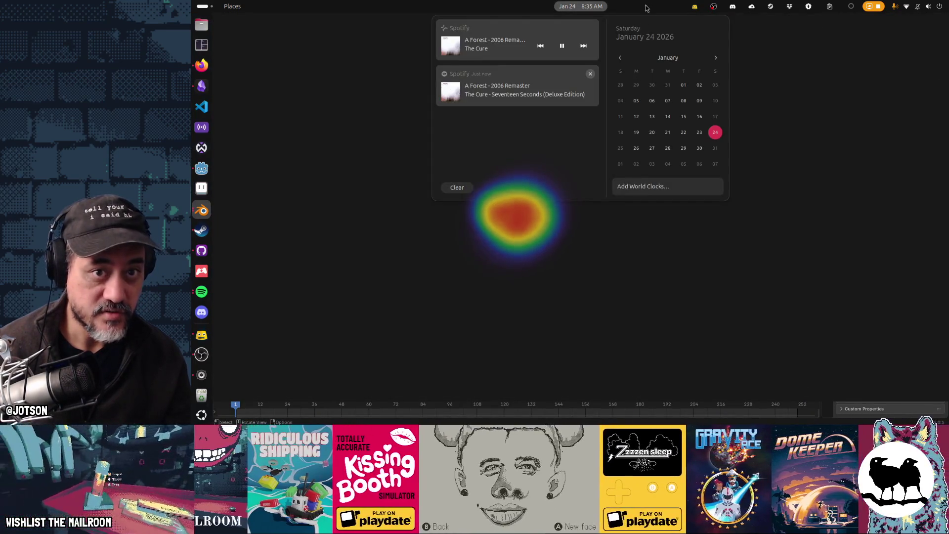
click(643, 7)
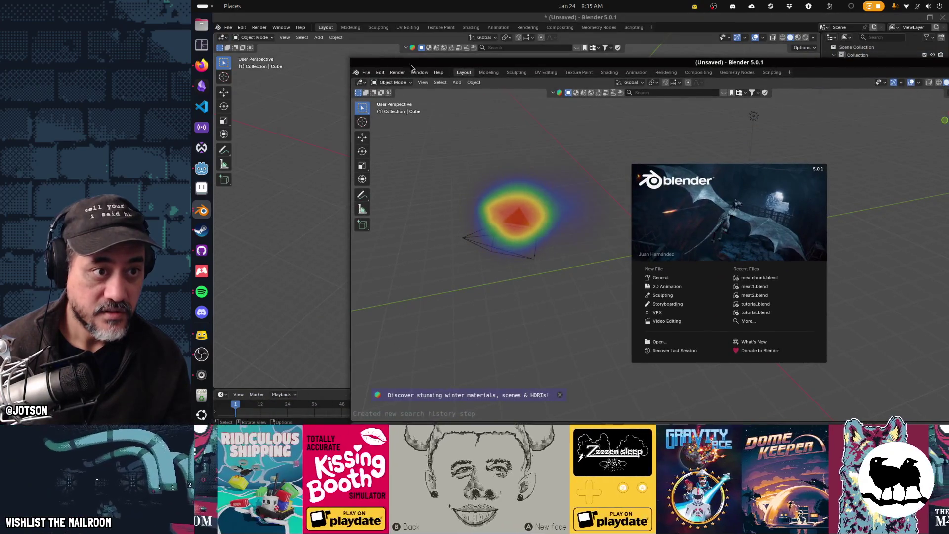
click(368, 73)
- Open frog.blend from recent files in the new window and move that window aside
click(368, 73)
mouse_move(384, 99)
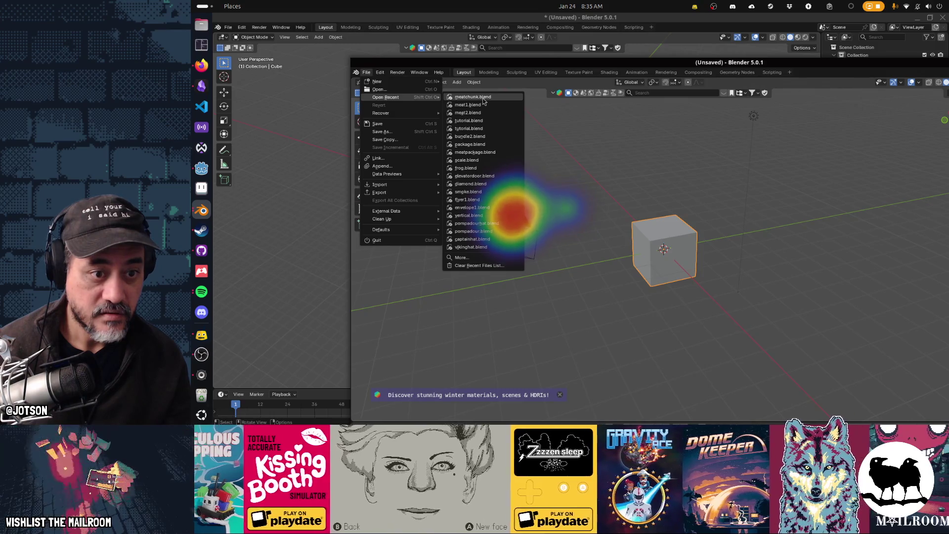
click(473, 168)
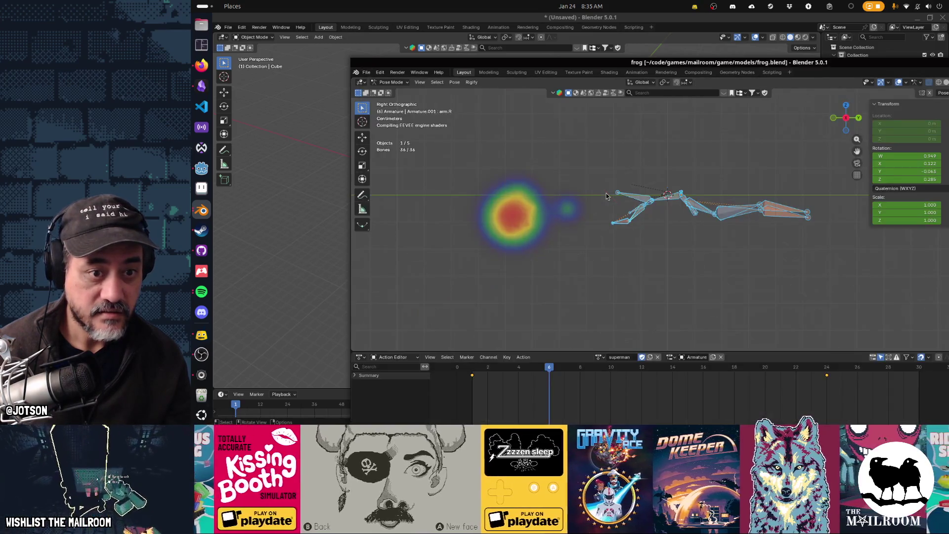
mouse_move(607, 196)
mouse_down()
mouse_move(686, 254)
mouse_move(628, 228)
mouse_up()
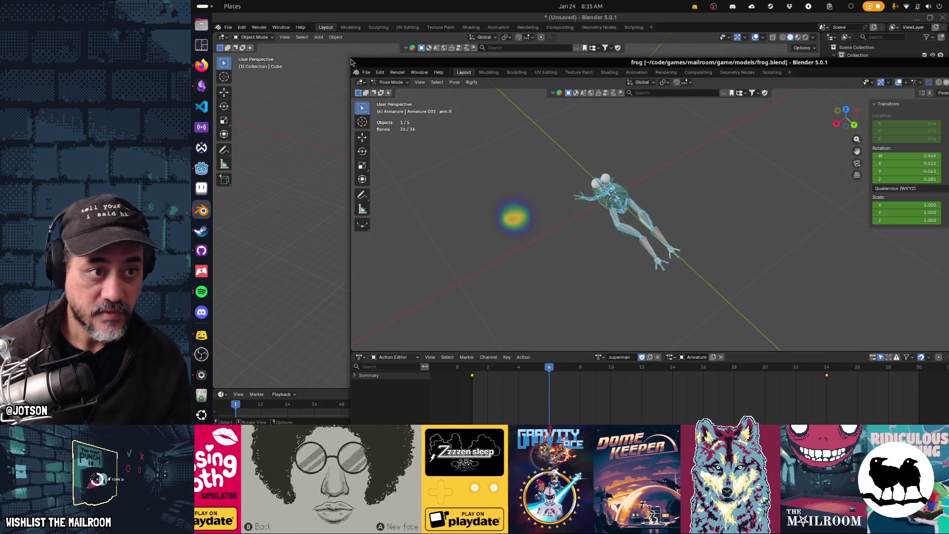
mouse_move(377, 76)
mouse_down()
mouse_move(641, 127)
mouse_move(776, 120)
mouse_move(508, 62)
mouse_up()
key(super)
key(super)
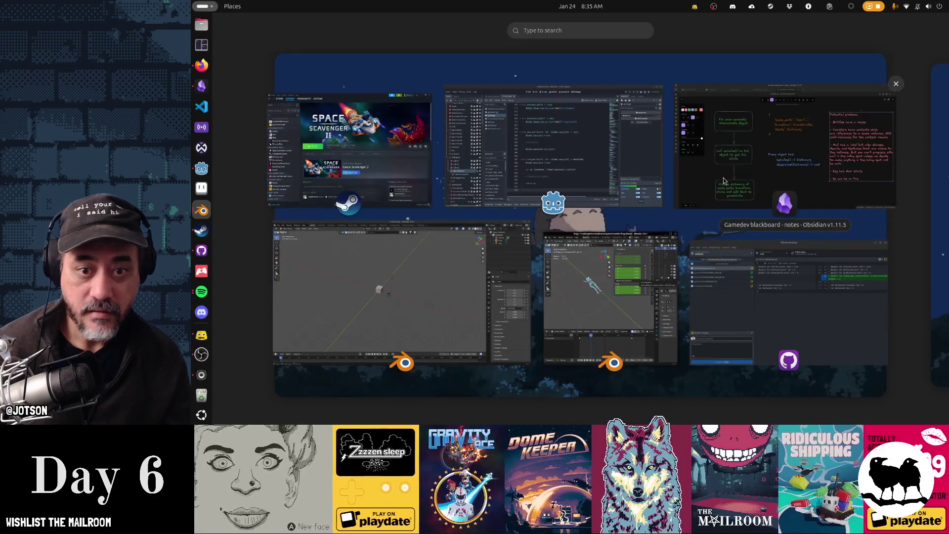
- Widen frog.blend's outliner, then paste the copied frog armature into the main scene with Ctrl+V
drag(726, 168, 580, 168)
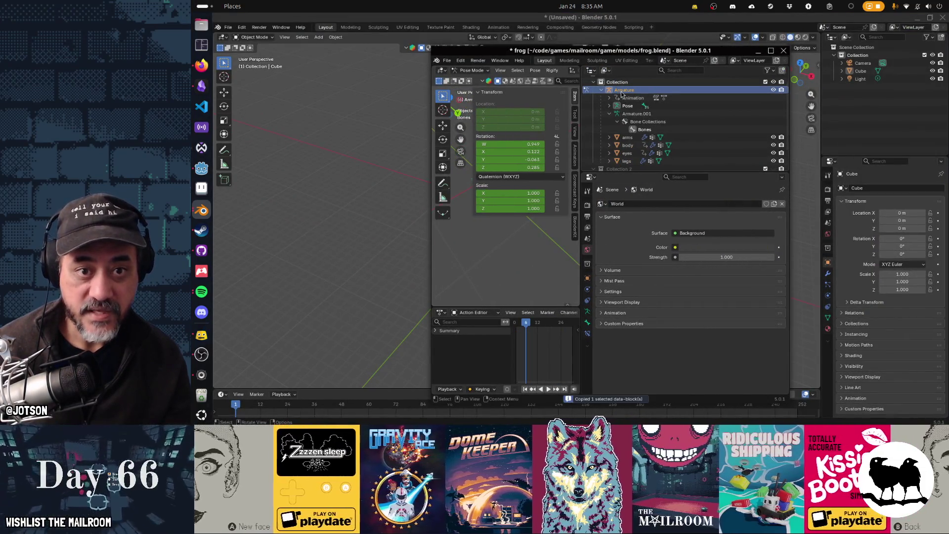
click(428, 168)
drag(428, 168, 271, 182)
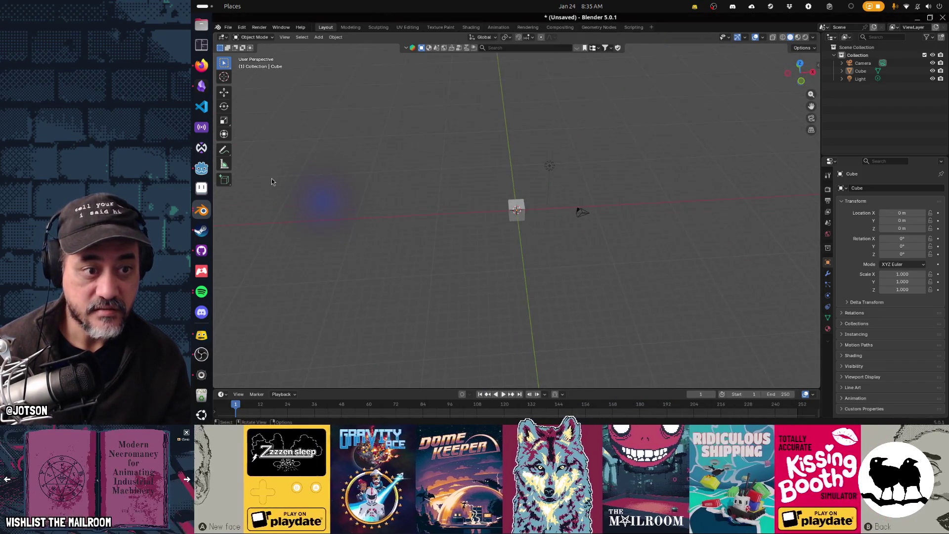
key(ctrl+v)
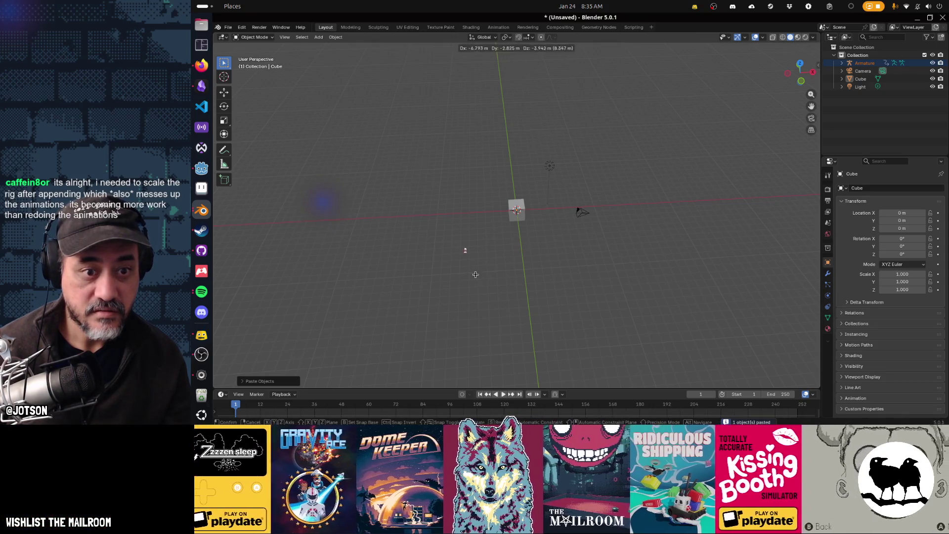
key(alt+Tab)
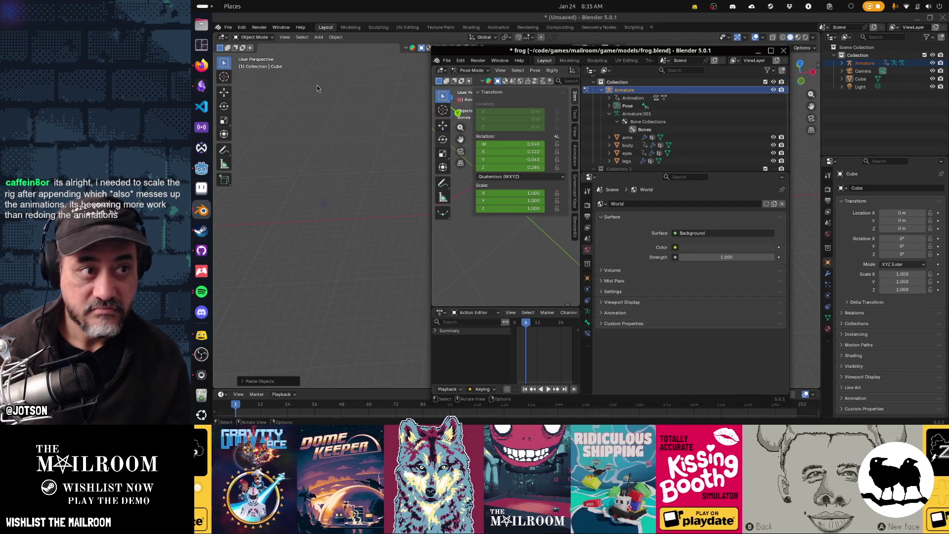
key(alt+Tab)
click(203, 29)
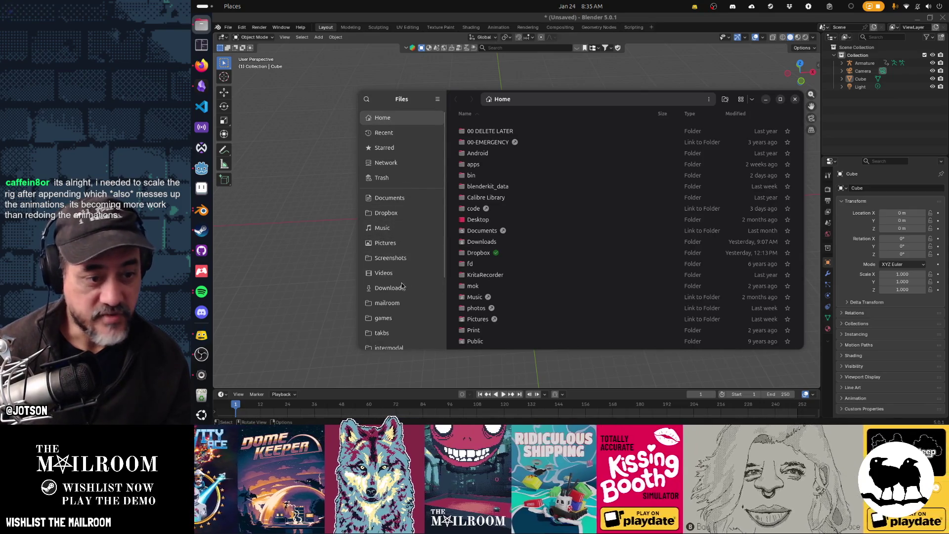
- Browse Files to games/mailroom/game/models and drag frog.blend onto the Blender viewport
click(406, 317)
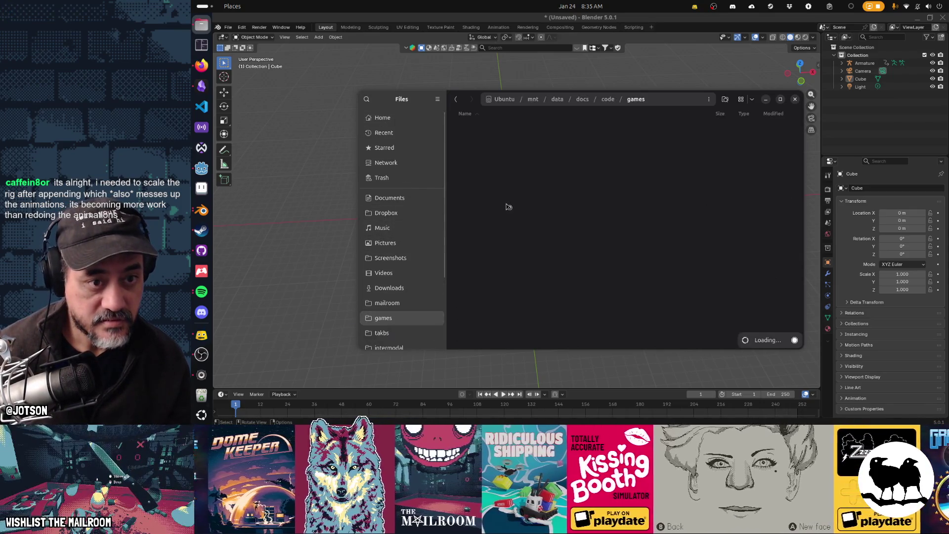
click(423, 304)
double_click(485, 149)
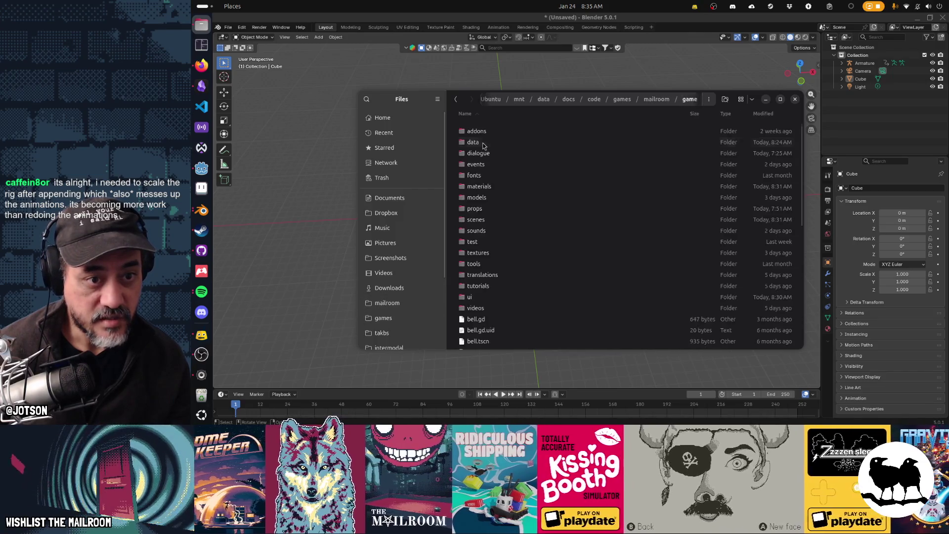
double_click(584, 209)
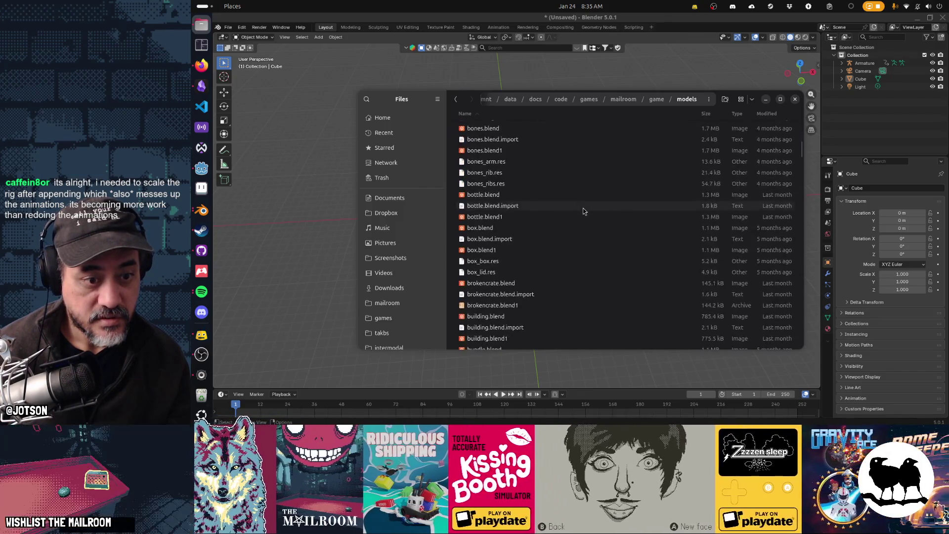
scroll(584, 211, down, 10)
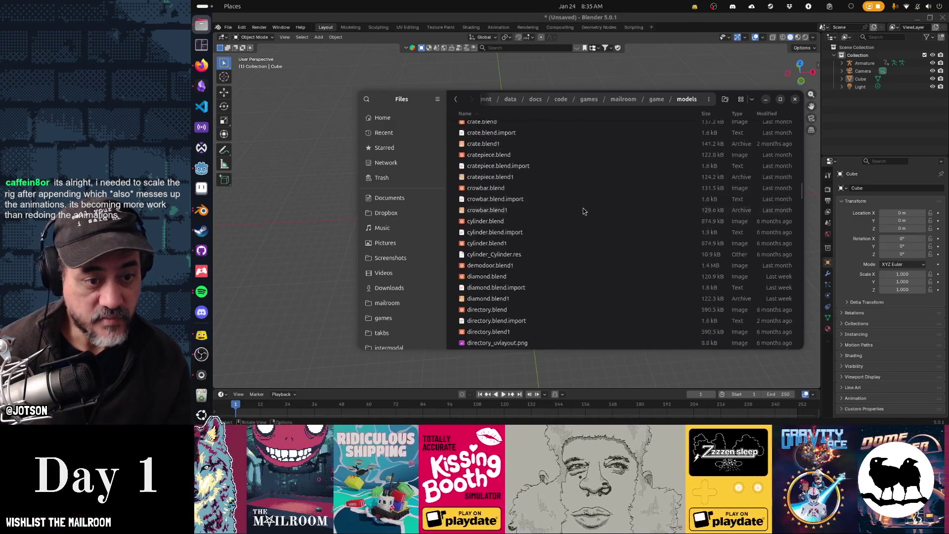
scroll(583, 211, down, 10)
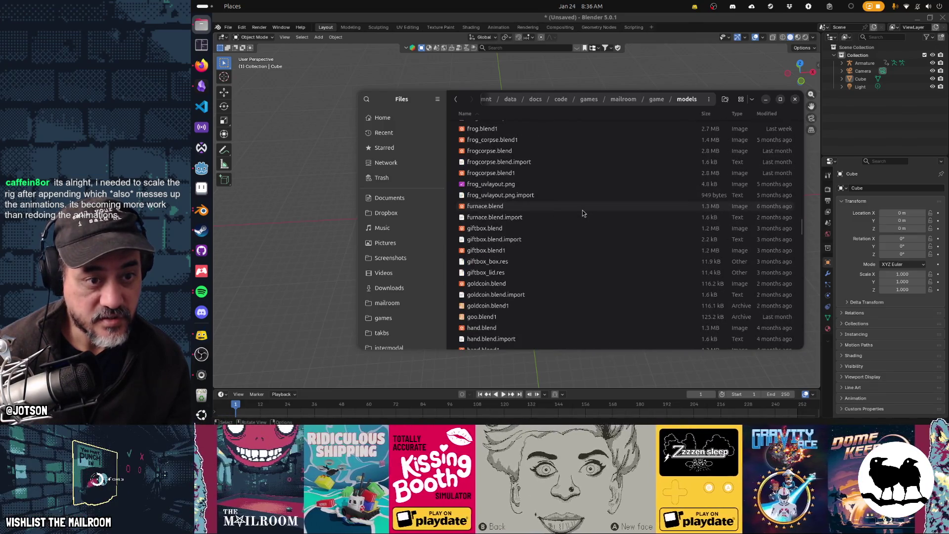
scroll(582, 210, up, 3)
mouse_move(495, 177)
mouse_down()
mouse_move(432, 199)
mouse_move(328, 202)
mouse_up()
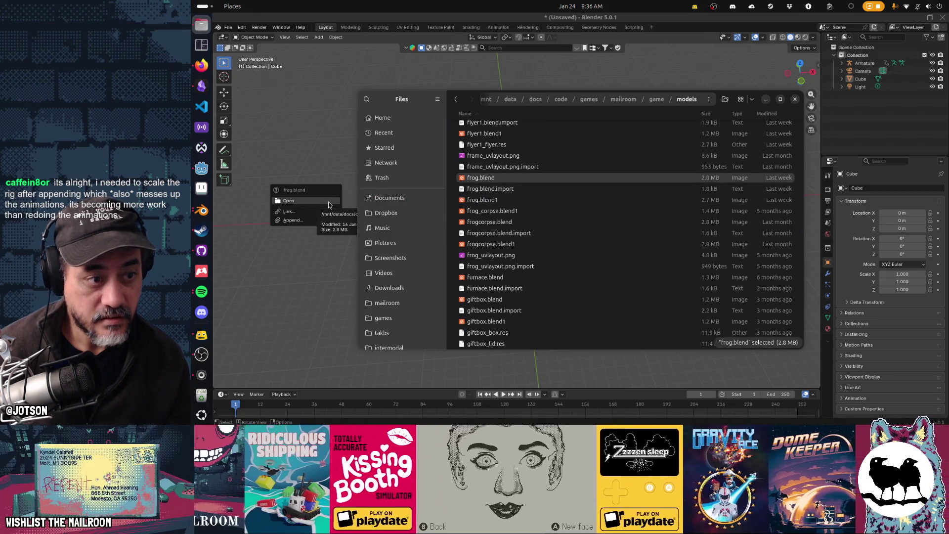